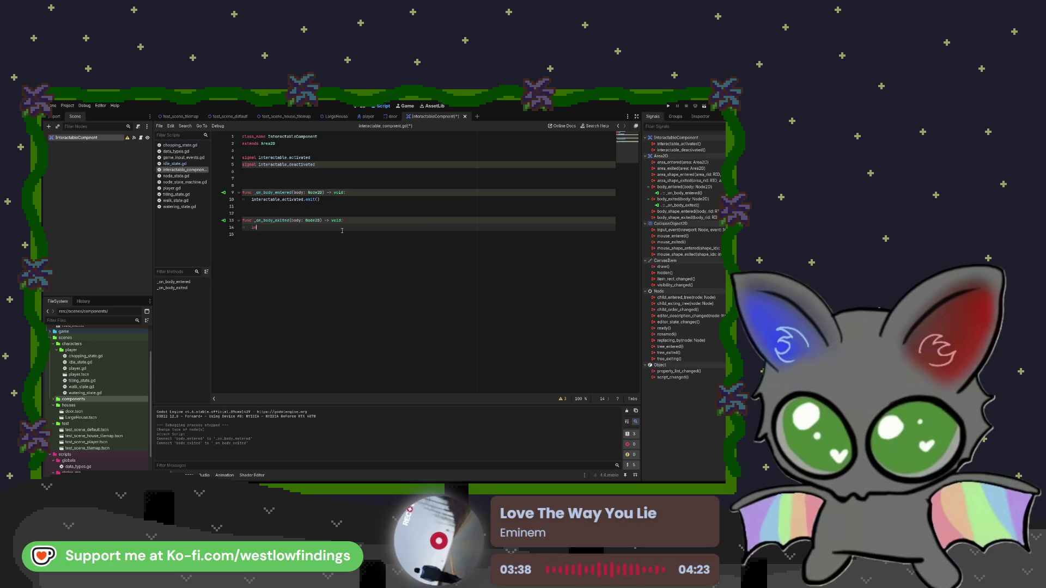
- Make line 14's body-exited handler call interactable_deactivated.emit()
key(Down)
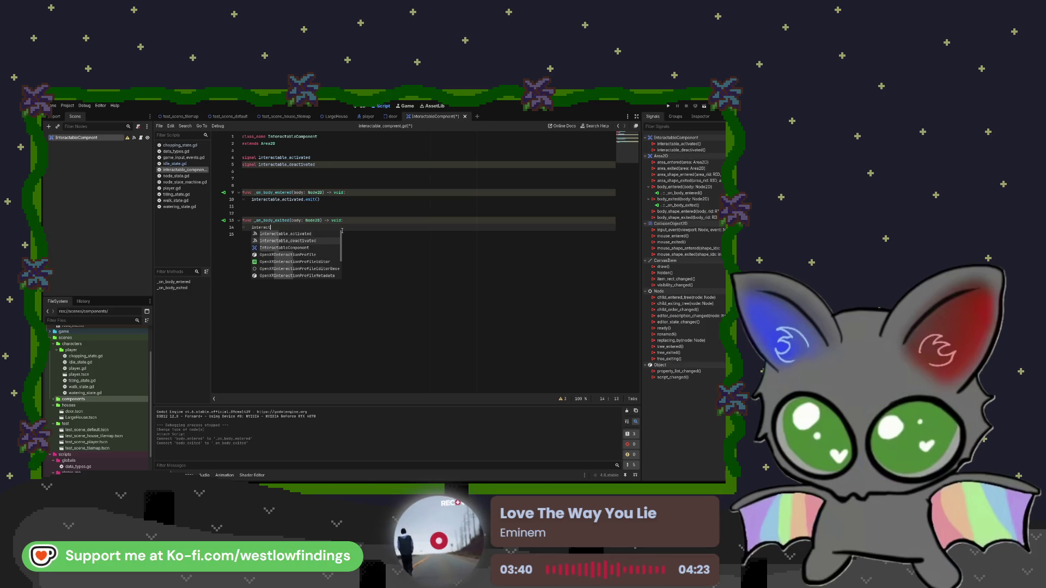
key(Return)
text(.emit()
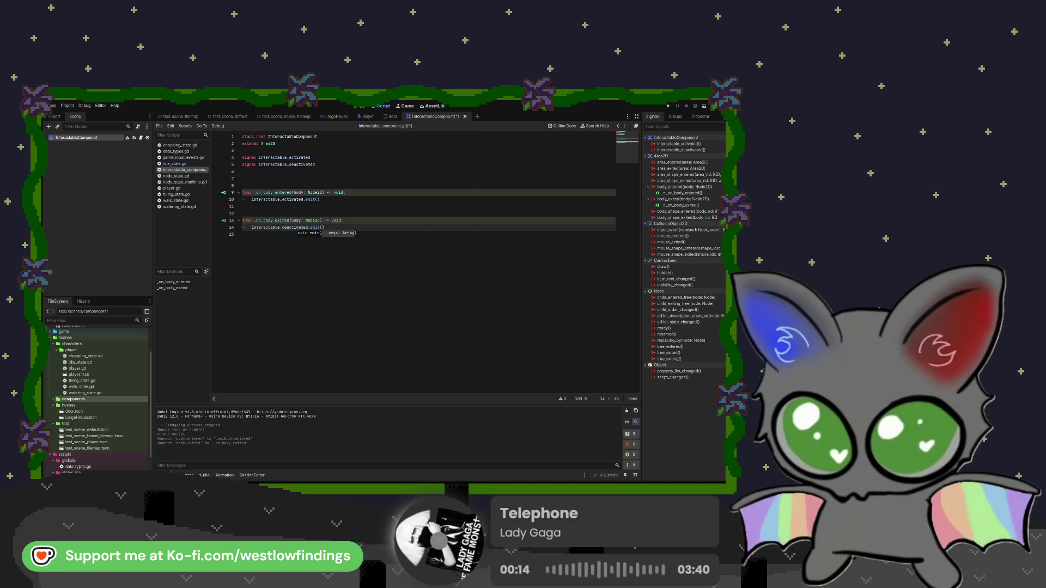
click(700, 117)
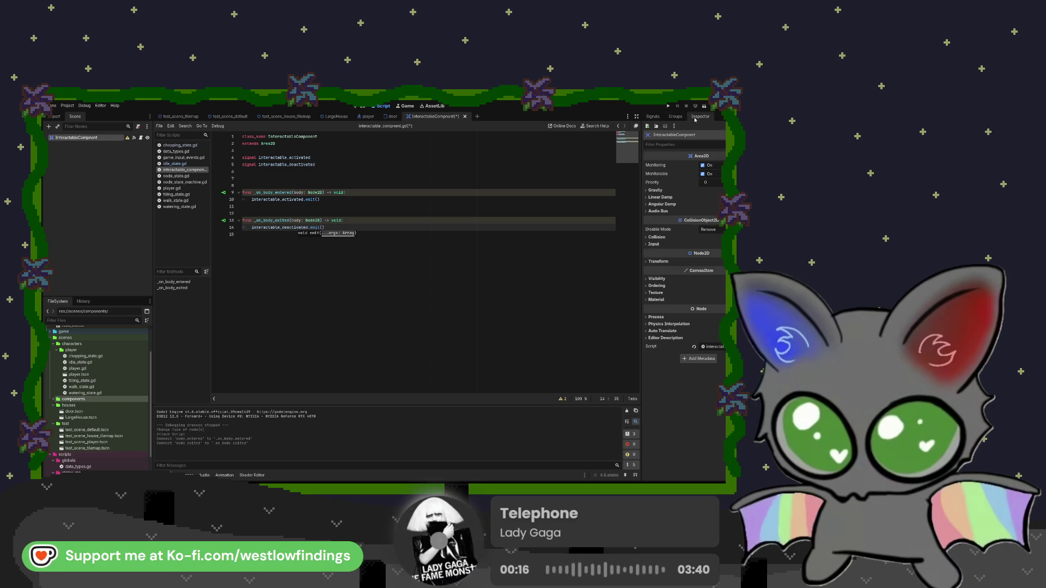
- Put the area on collision layer 3 instead of layer 1, with mask layer 2
click(656, 237)
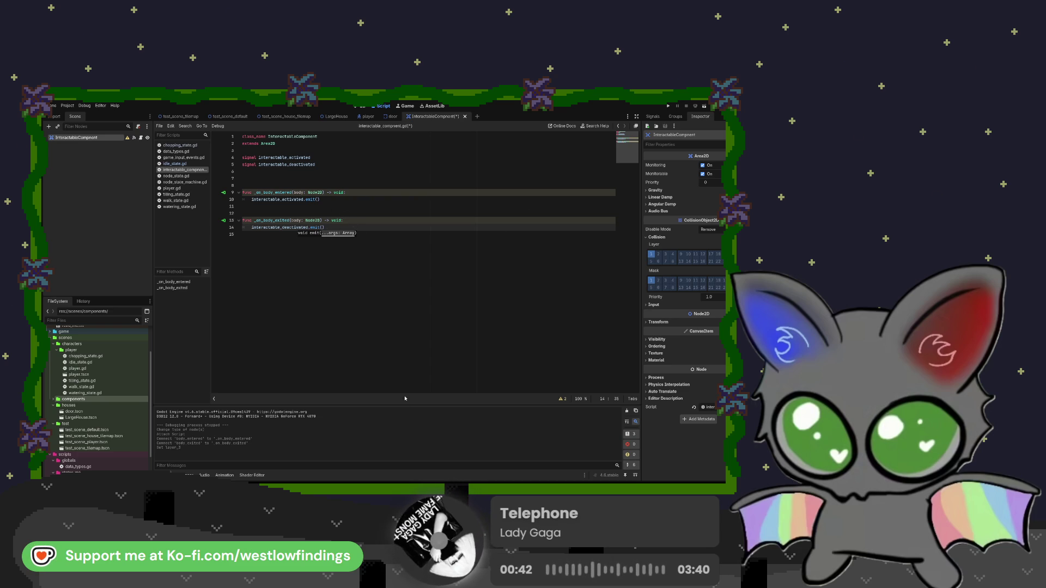
click(665, 253)
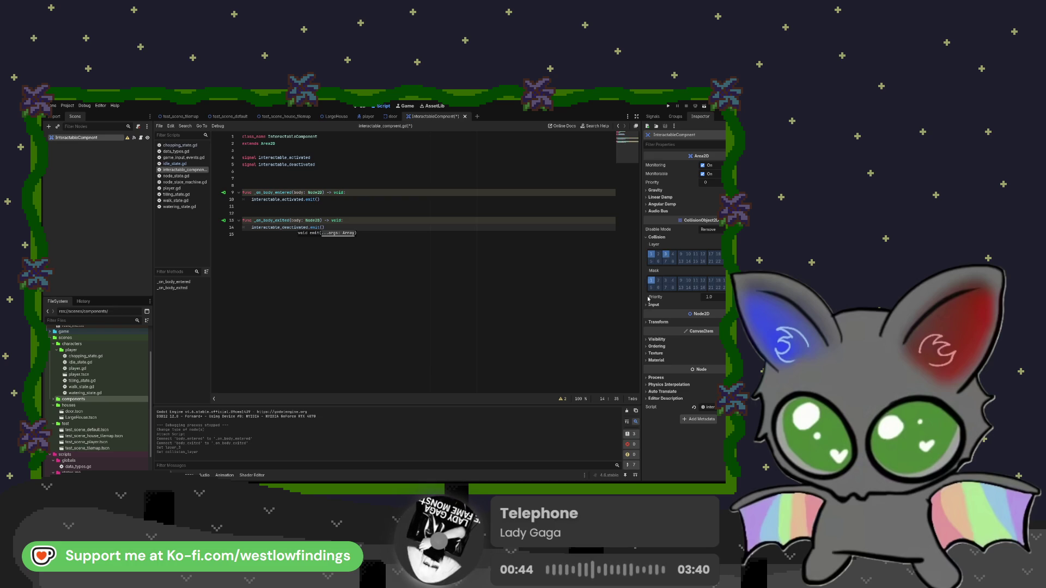
click(651, 253)
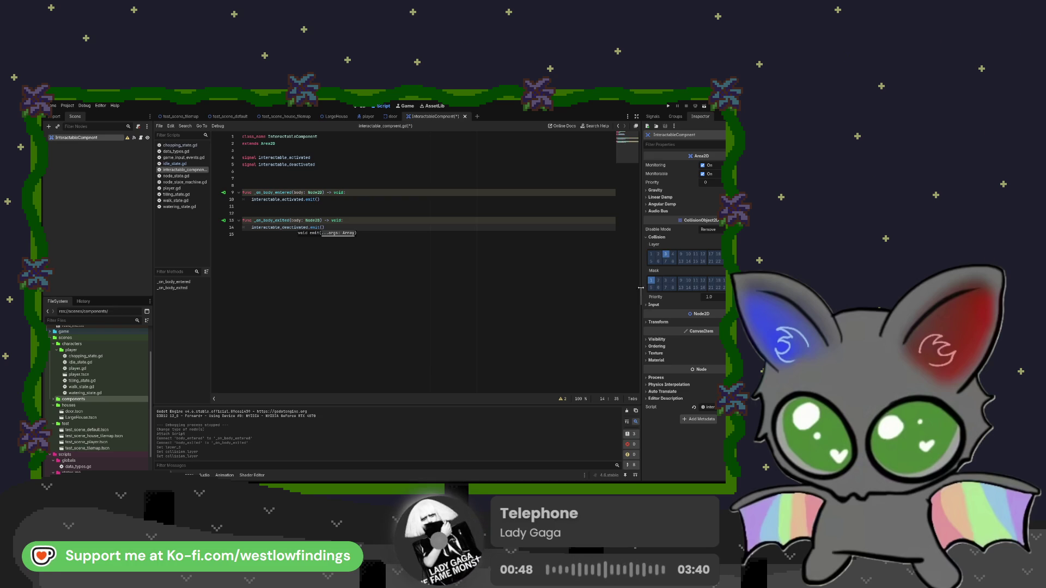
click(658, 280)
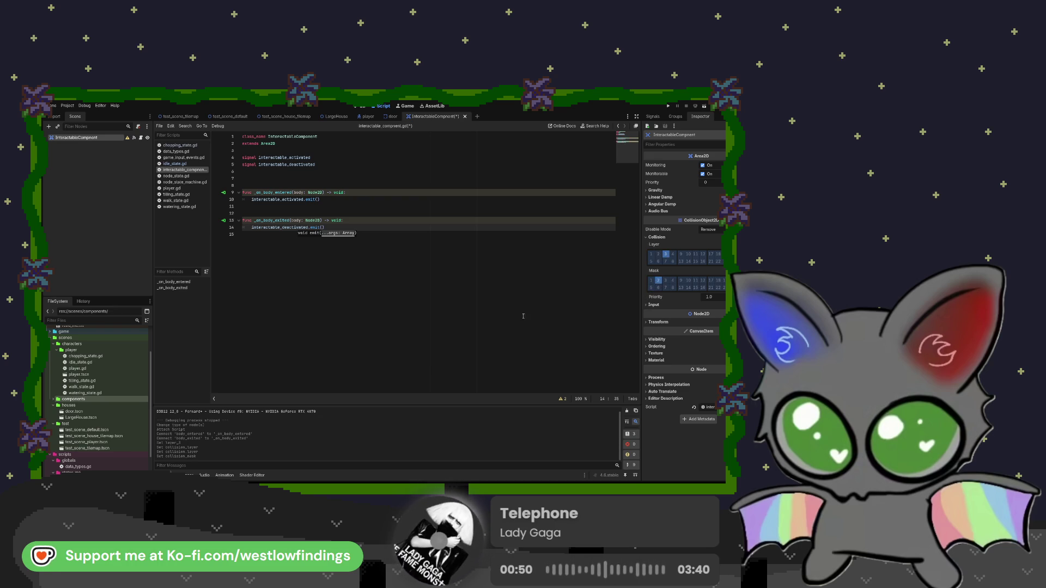
click(392, 116)
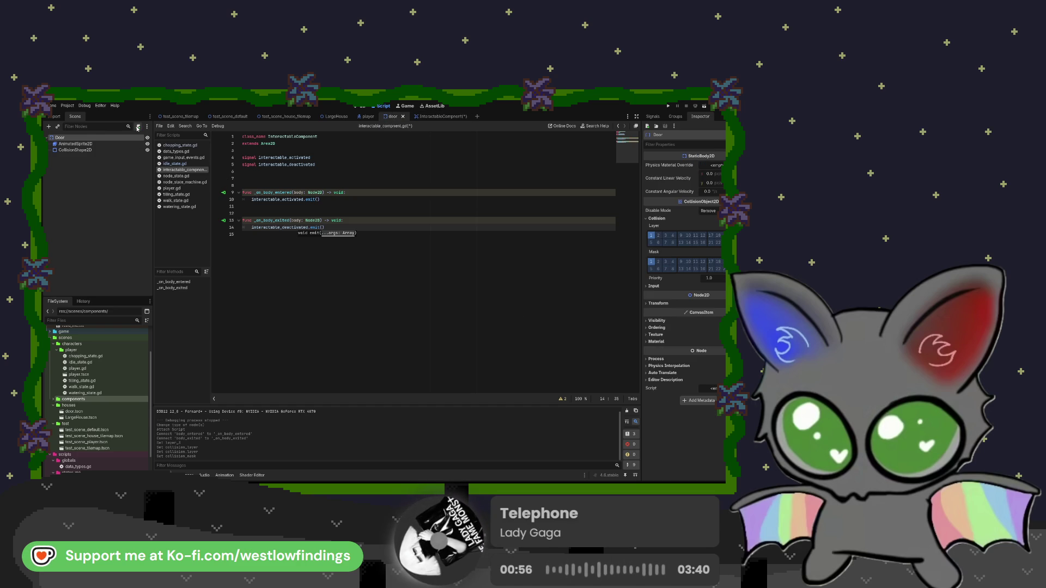
- Attach a new door.gd script extending StaticBody2D to the Door node
click(380, 344)
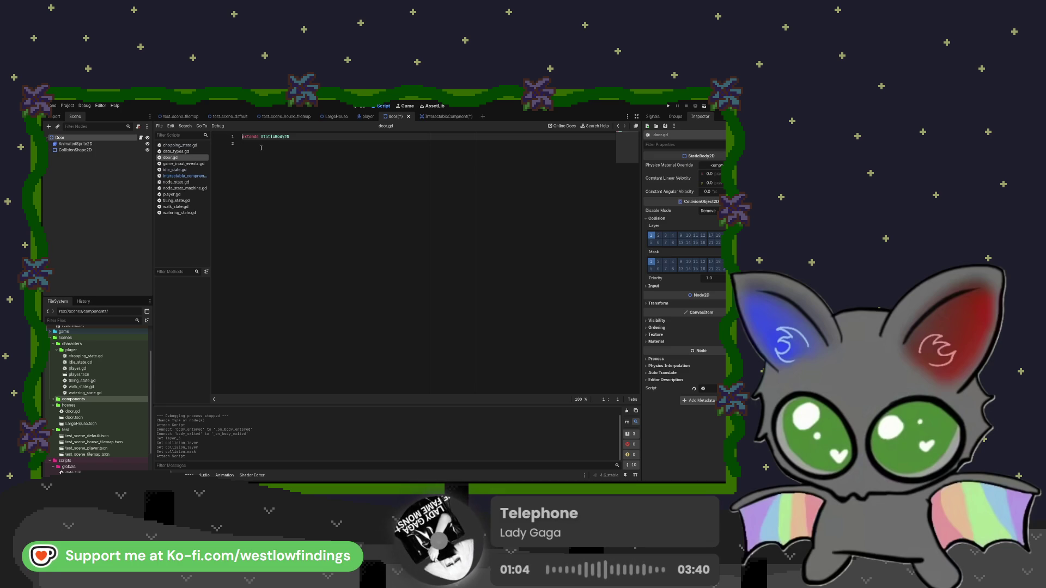
click(440, 116)
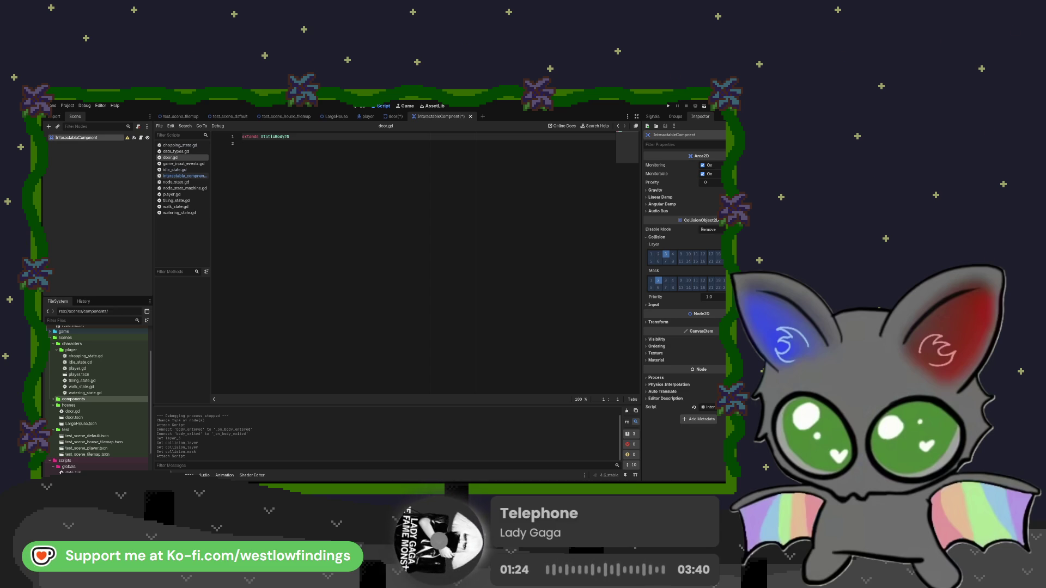
click(392, 116)
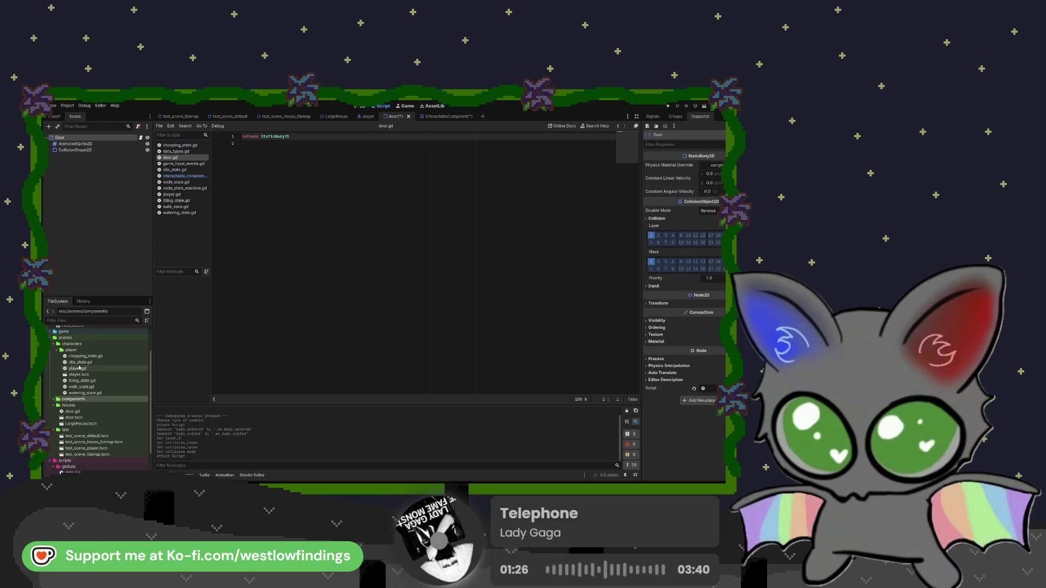
- Instance InteractableCompnent.tscn under Door, then open that component scene for editing
double_click(74, 400)
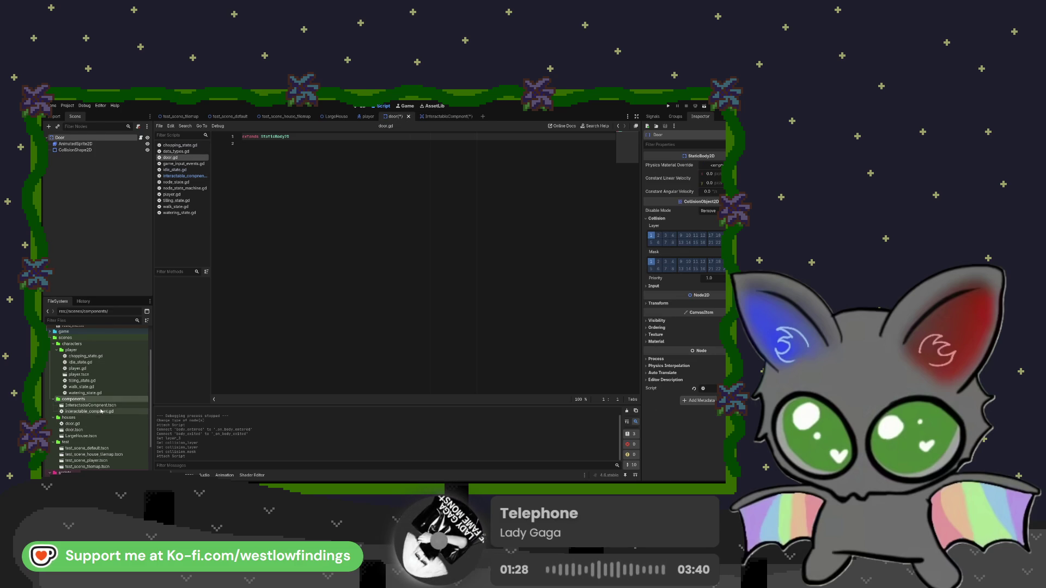
mouse_move(114, 407)
mouse_down()
mouse_move(125, 176)
mouse_move(98, 147)
mouse_up()
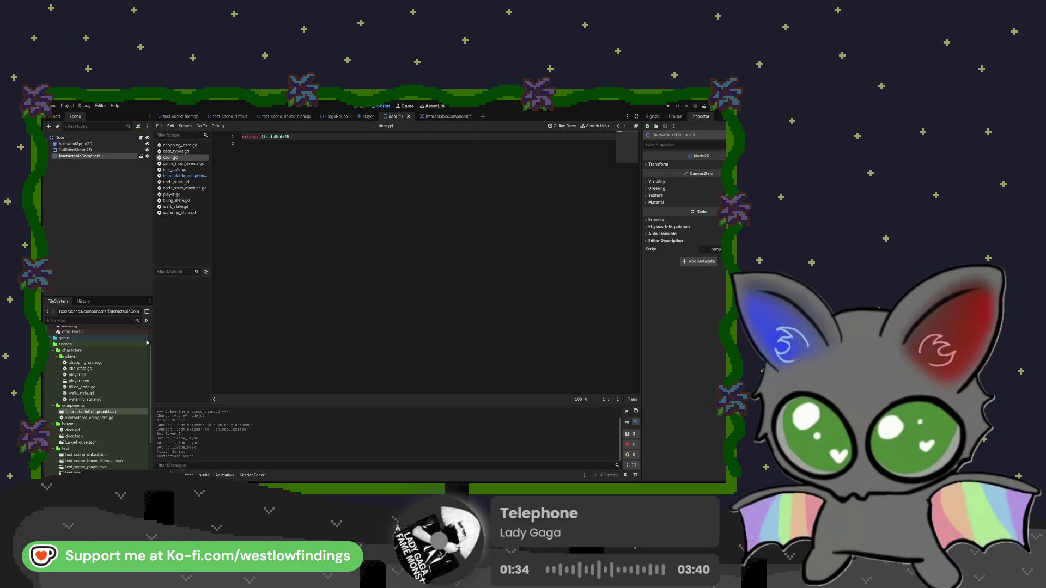
double_click(108, 412)
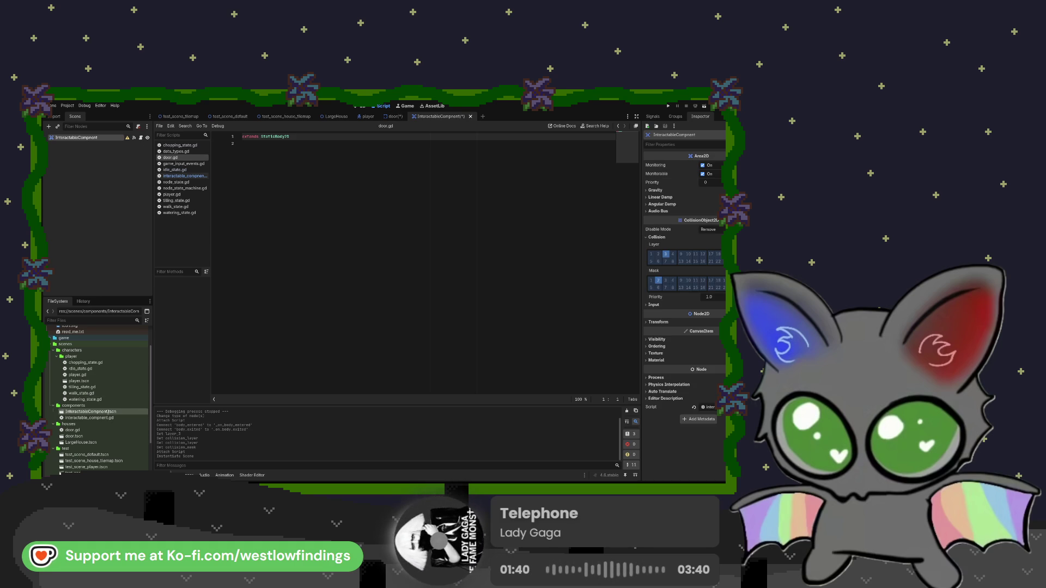
click(107, 412)
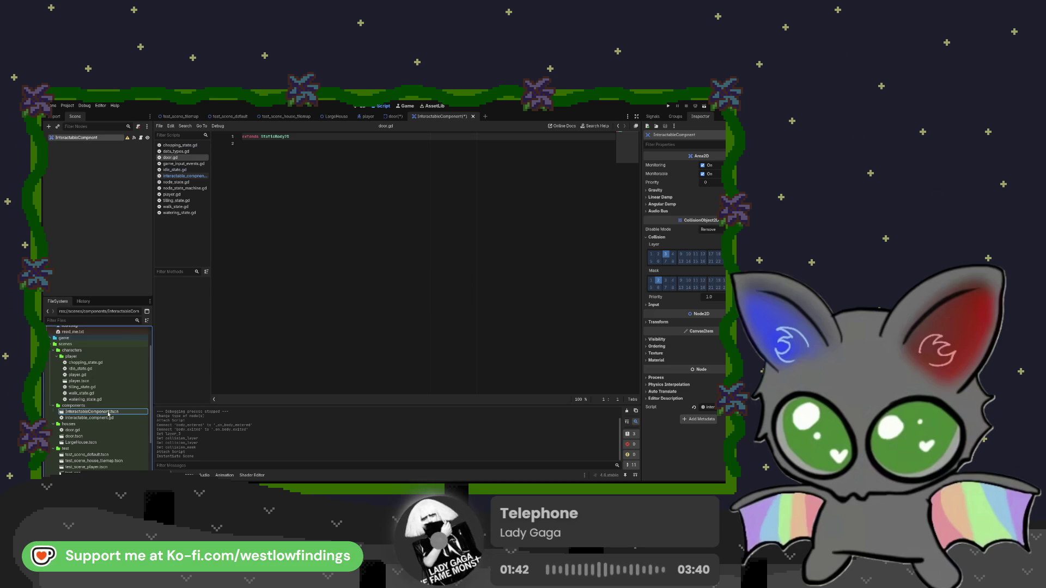
- Rename the component's root node to InteractableComponent and delete the broken instance from Door
click(96, 138)
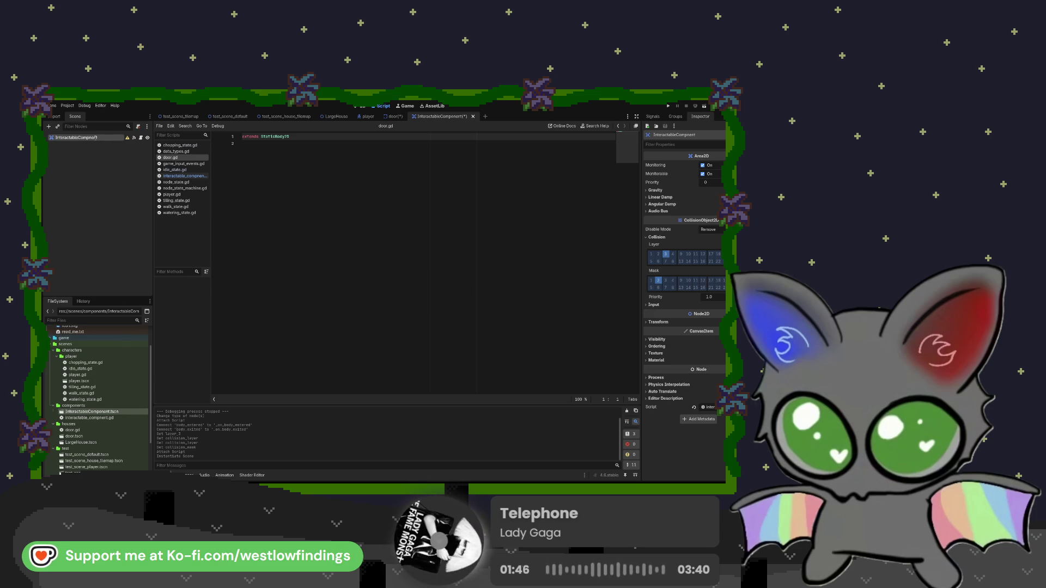
text(o)
key(Return)
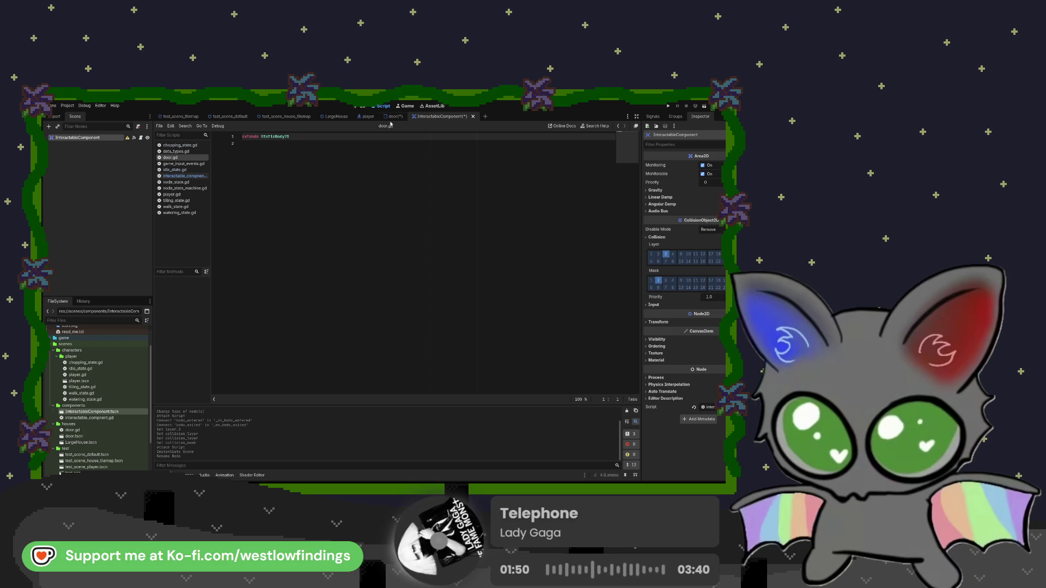
click(392, 116)
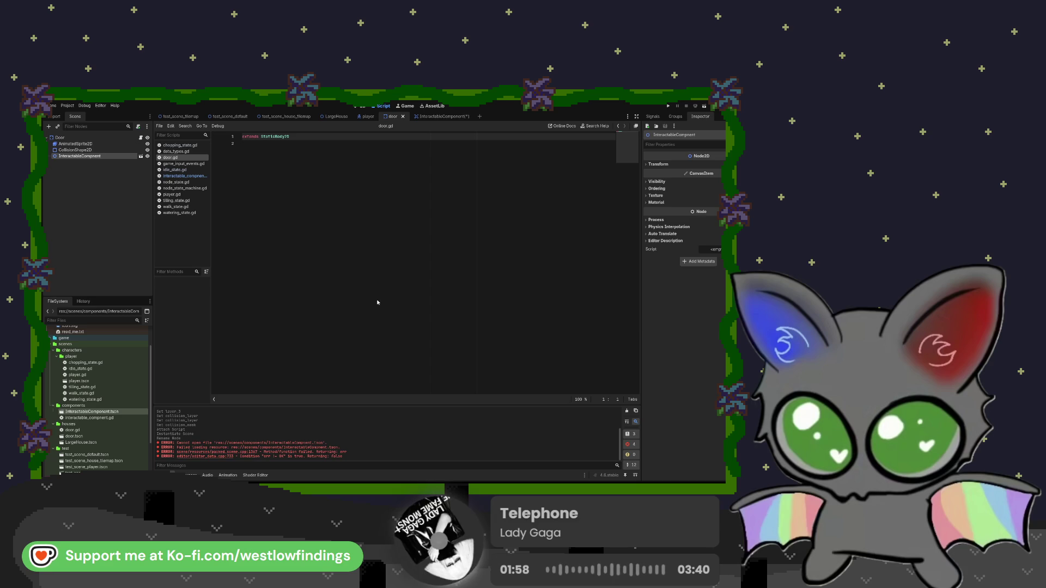
key(Delete)
- Drag the renamed InteractableComponent.tscn onto the Door node to add a fresh instance
drag(120, 414, 92, 170)
drag(92, 414, 74, 139)
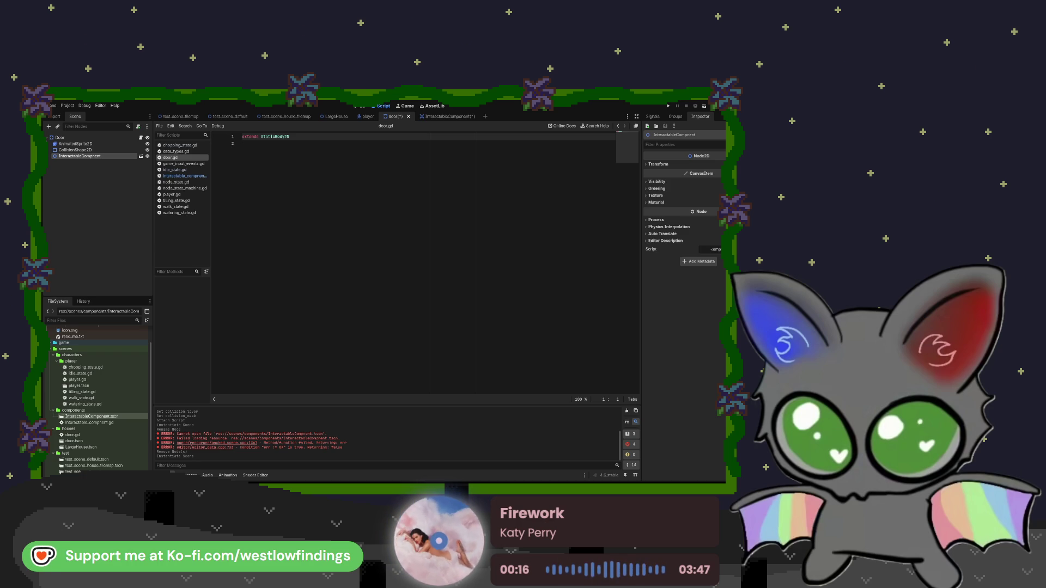
- Save door.gd and select the interactable component files in the FileSystem dock
click(316, 208)
key(ctrl+s)
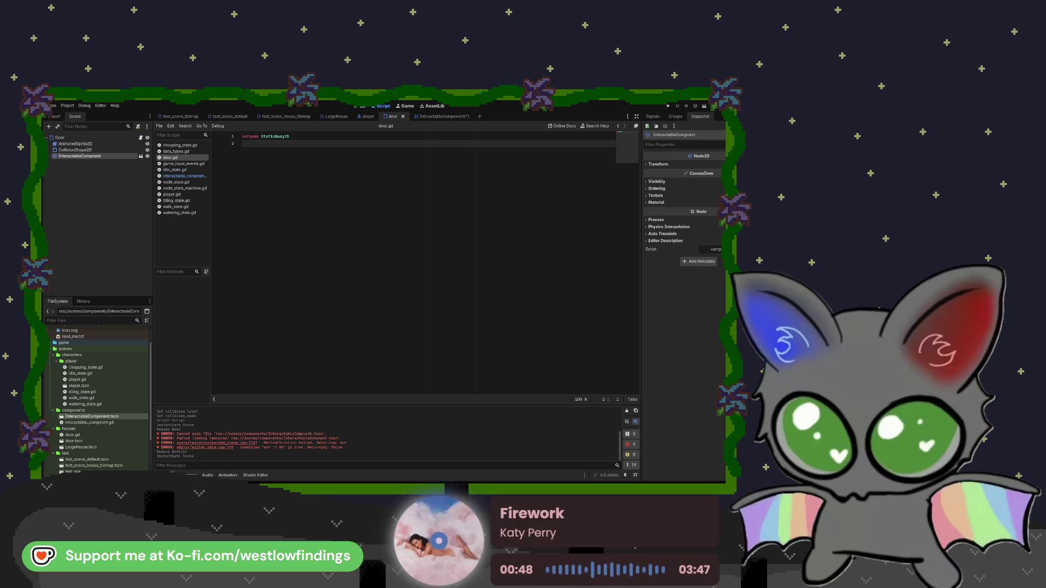
click(118, 422)
click(120, 416)
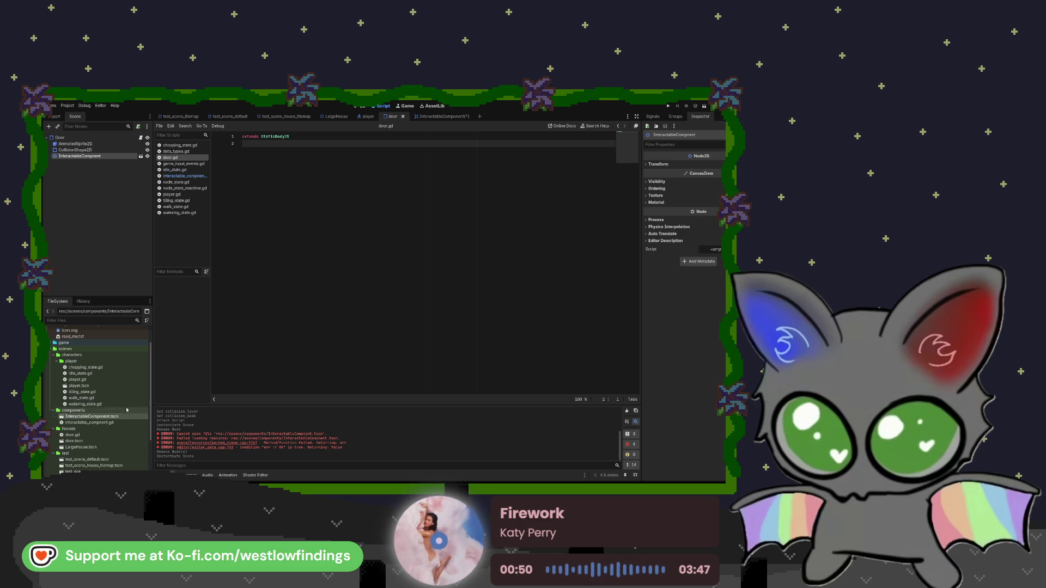
- Review the InteractableComponent script, then reopen door.gd from the door scene
click(435, 117)
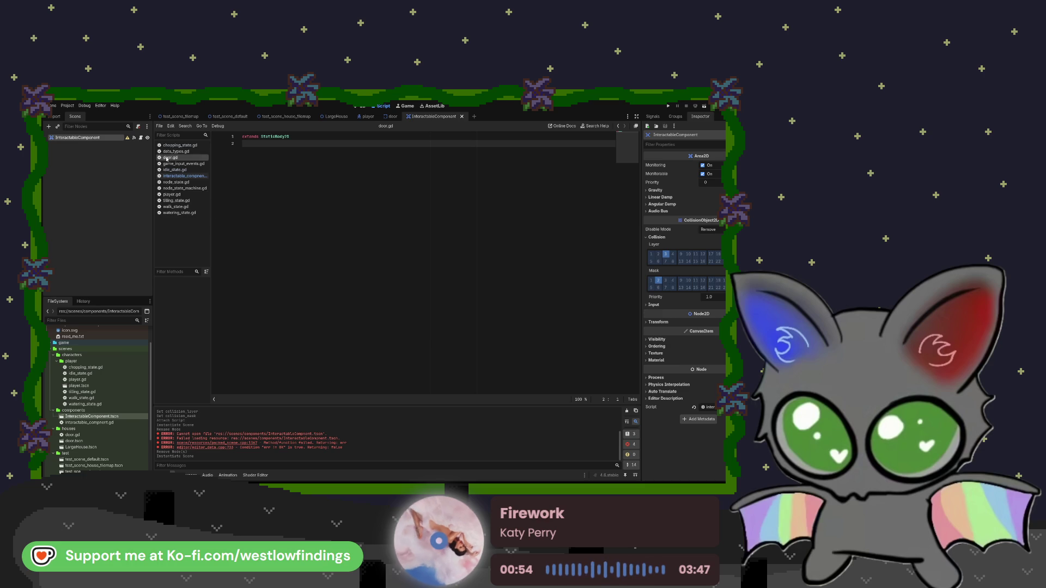
click(140, 138)
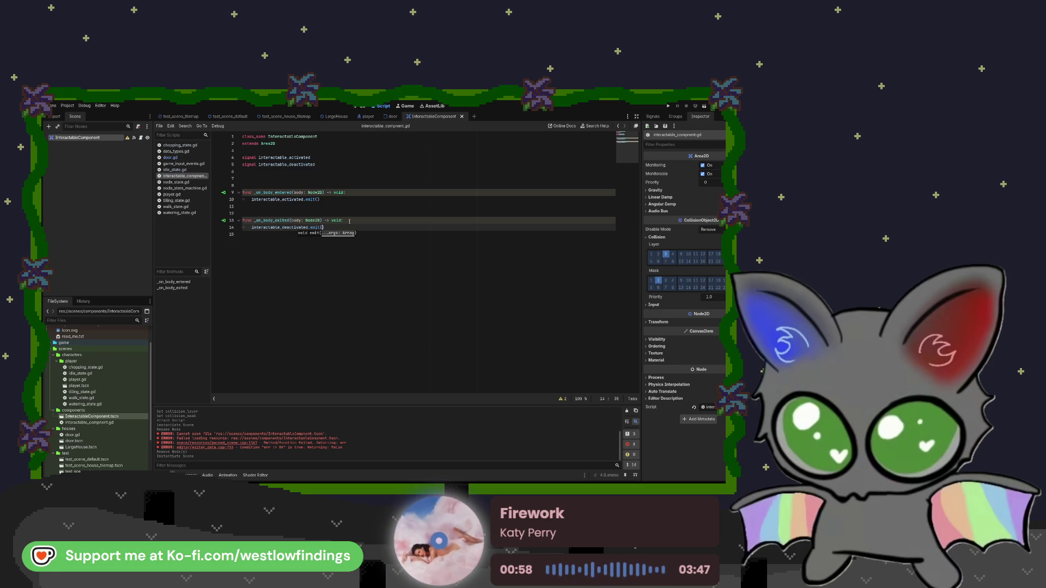
click(363, 204)
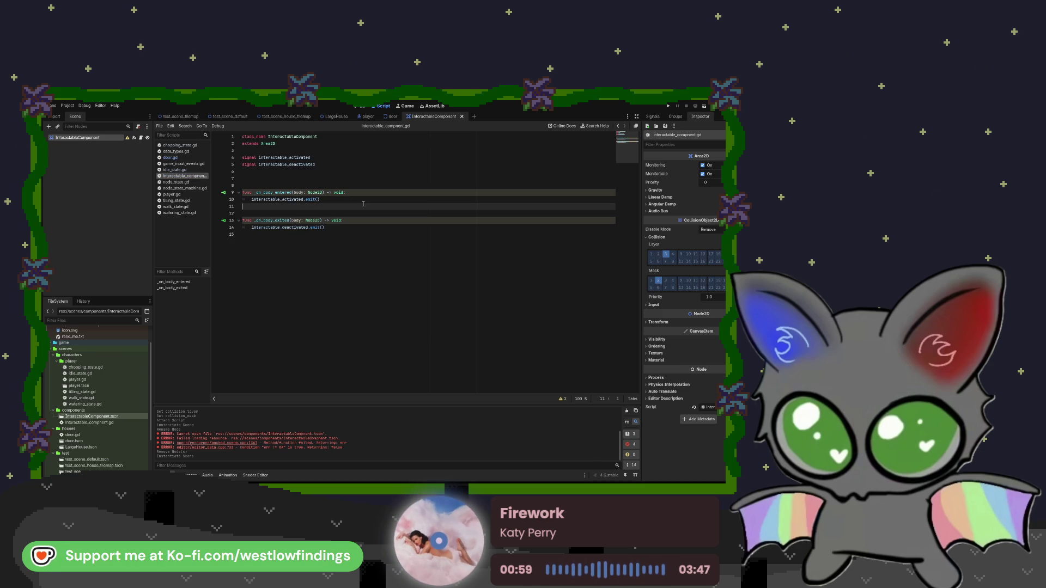
click(392, 116)
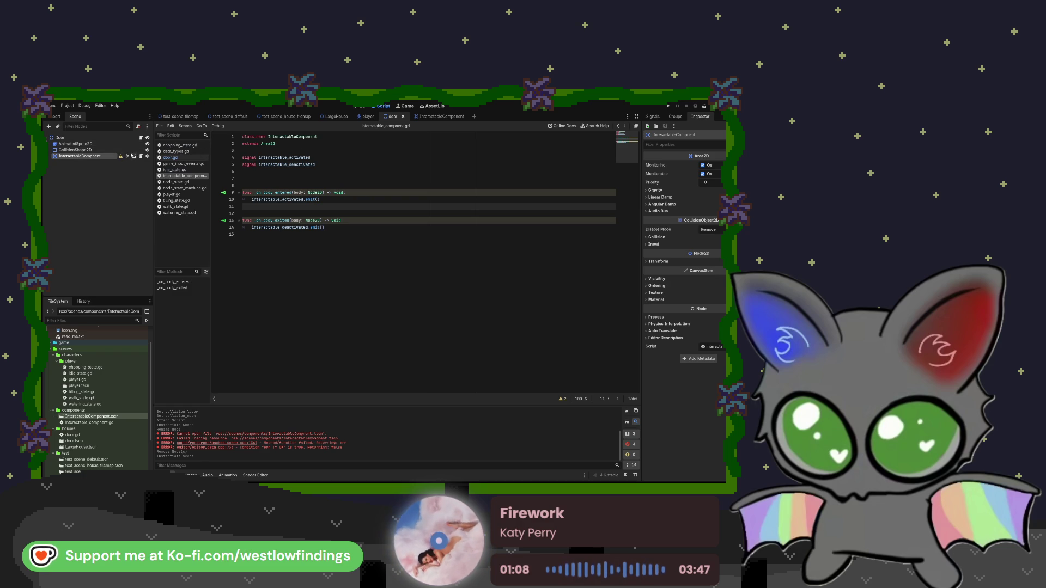
click(139, 138)
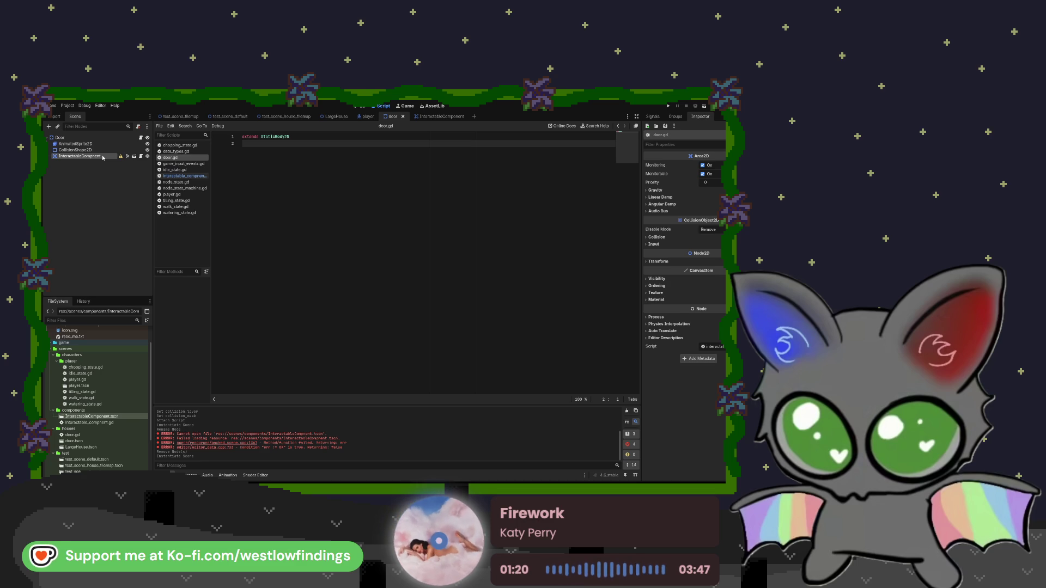
- Add a CollisionShape2D with a rectangle shape under InteractableComponent
key(Return)
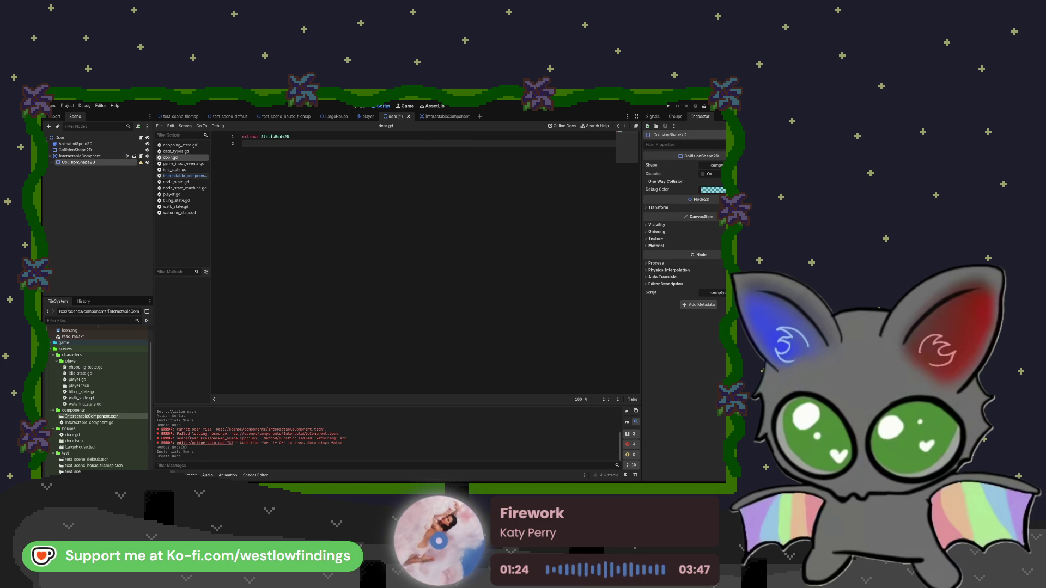
key(ctrl+F1)
scroll(318, 243, up, 3)
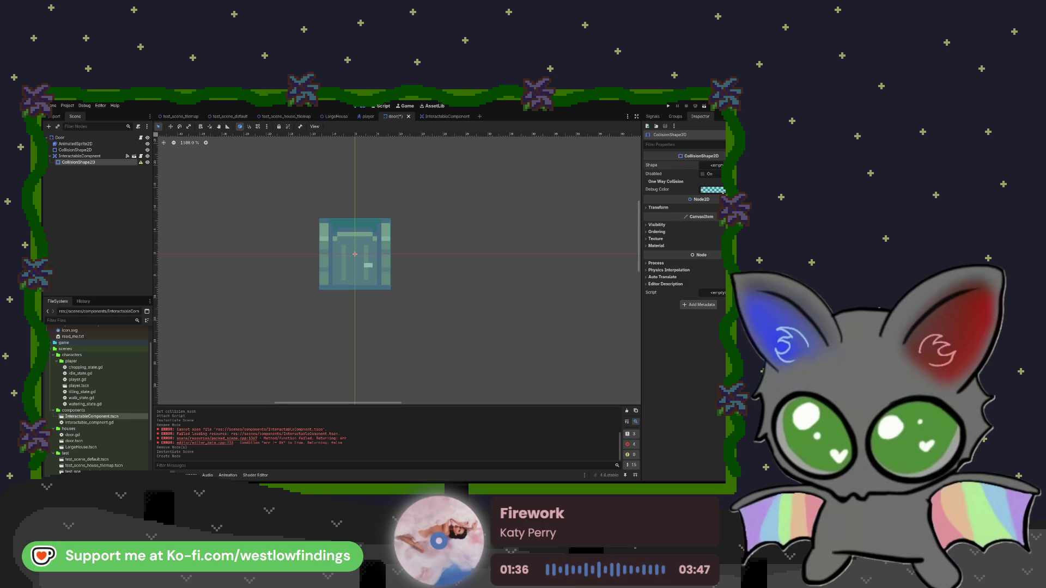
click(708, 212)
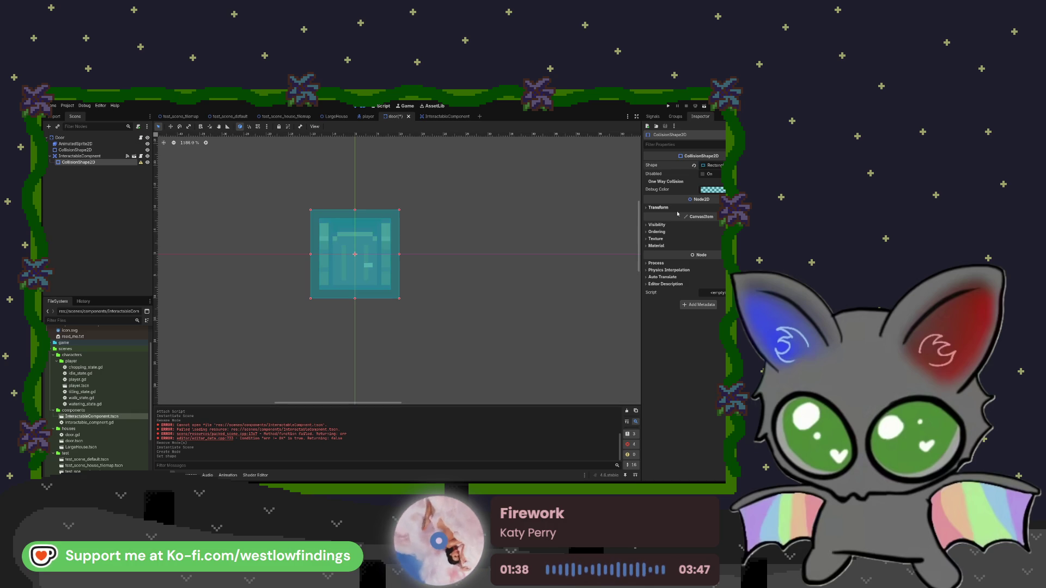
- Resize the collision rectangle around the door and set its debug colour to lavender
mouse_move(399, 210)
mouse_down()
mouse_move(377, 191)
mouse_move(381, 166)
mouse_up()
drag(310, 165, 328, 161)
drag(355, 301, 355, 349)
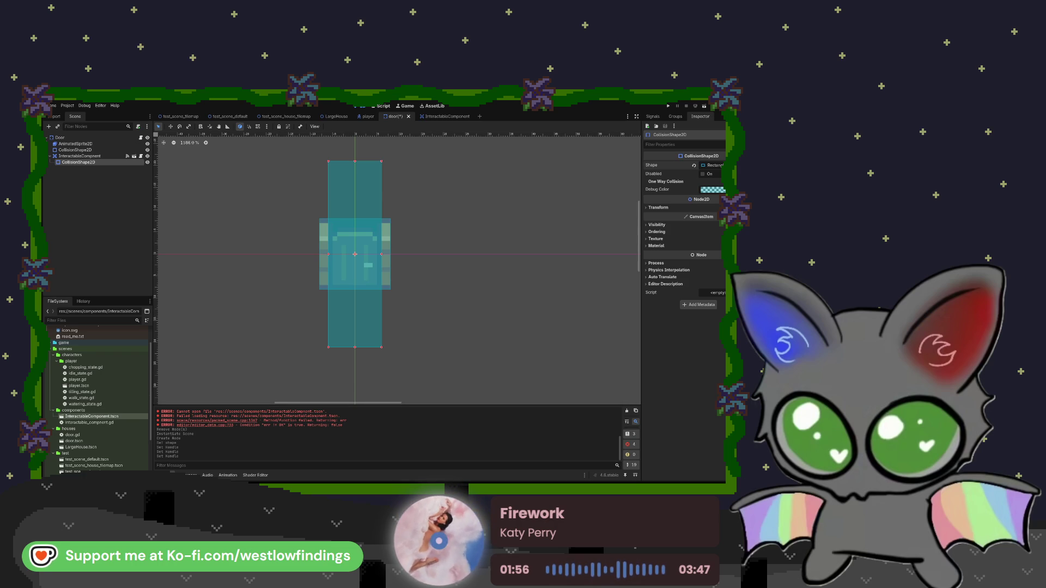
key(ctrl+shift+z)
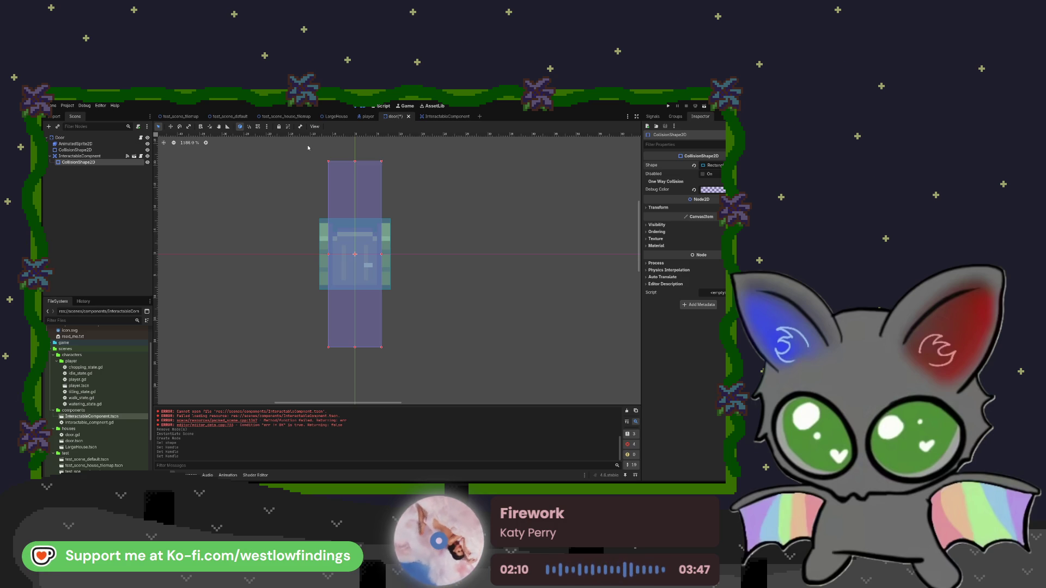
click(142, 138)
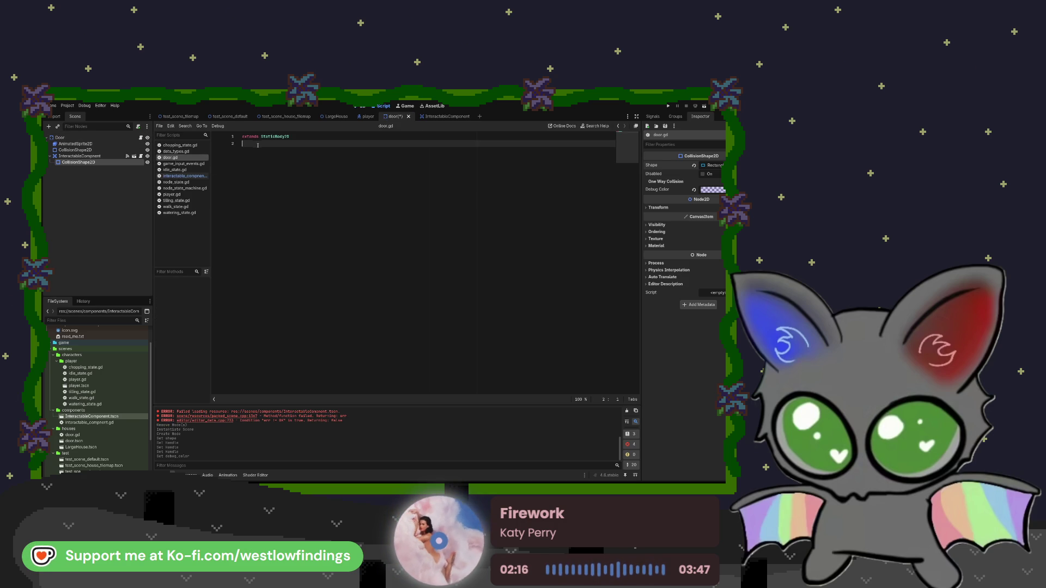
click(109, 144)
shift+click(82, 156)
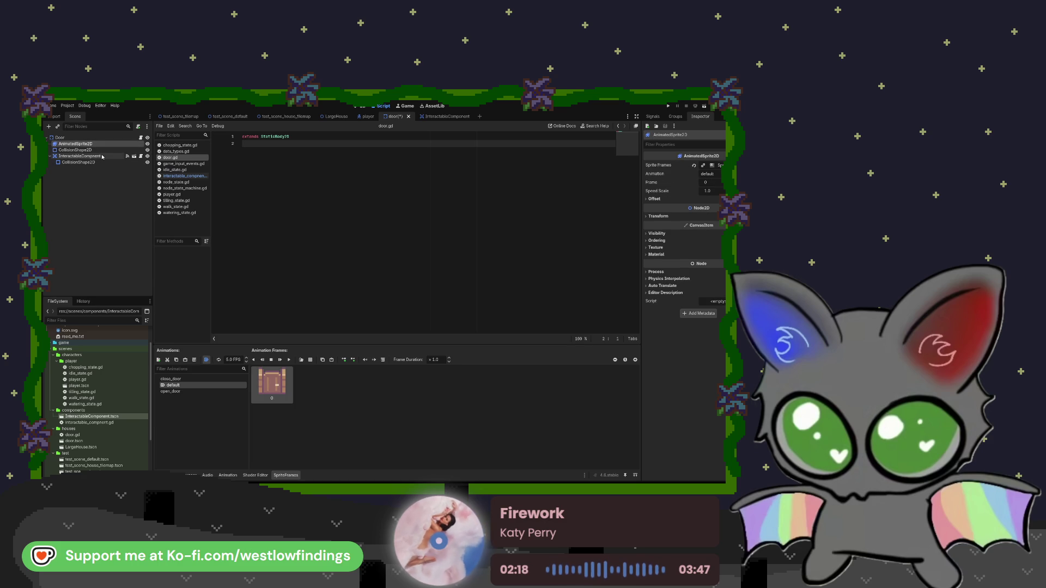
drag(100, 146, 261, 158)
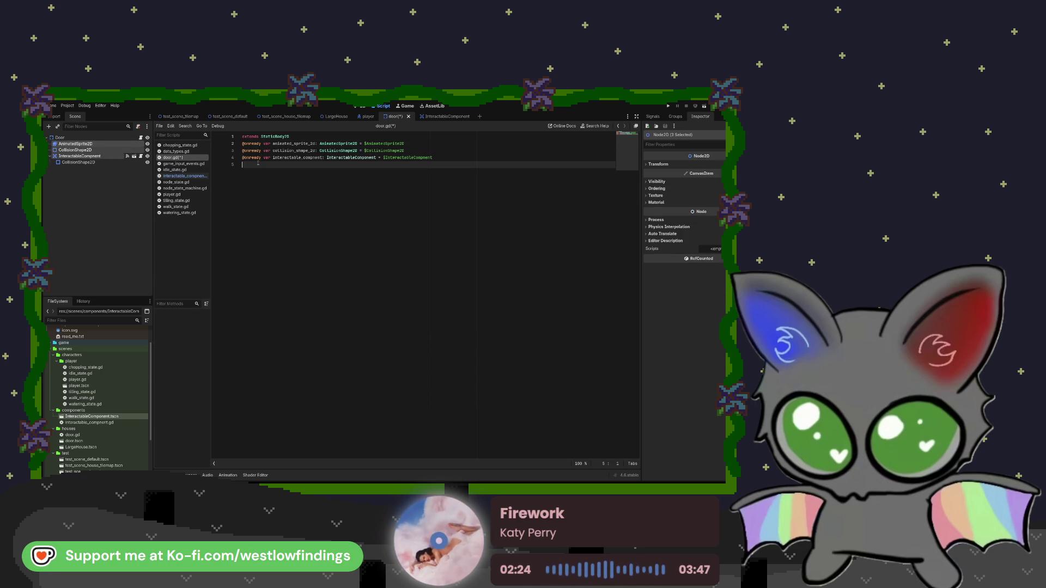
- Add blank lines below the extends line and begin typing the _ready function
click(295, 138)
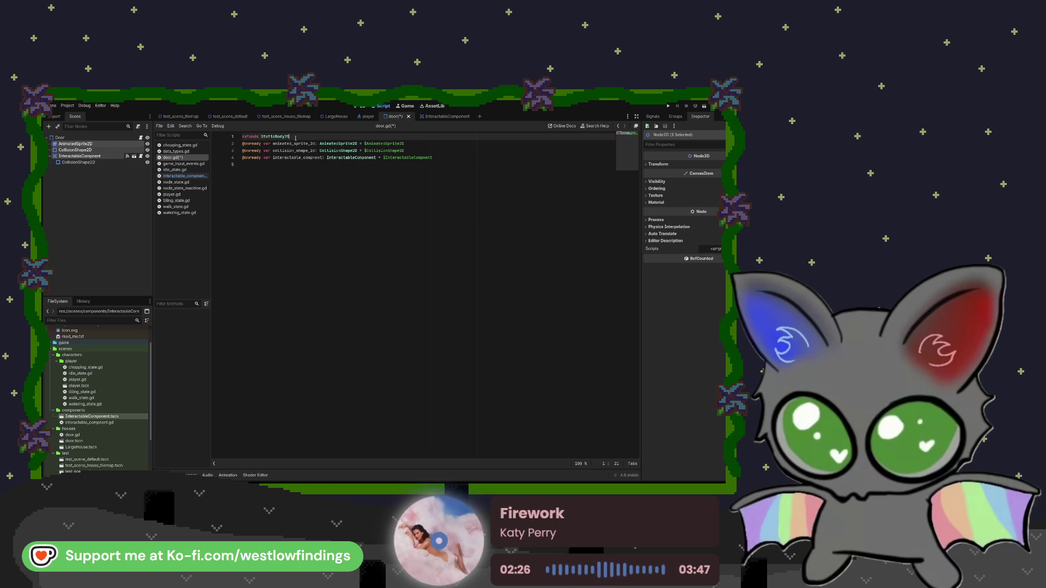
key(Return)
key(Down)
key(Down)
key(Down)
key(Return)
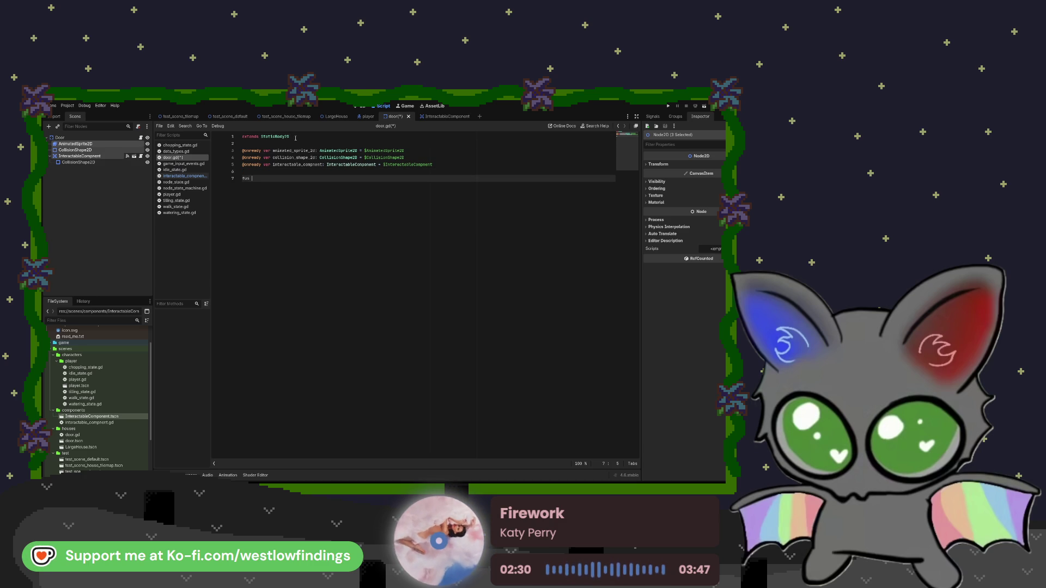
text(fun _ready() -)
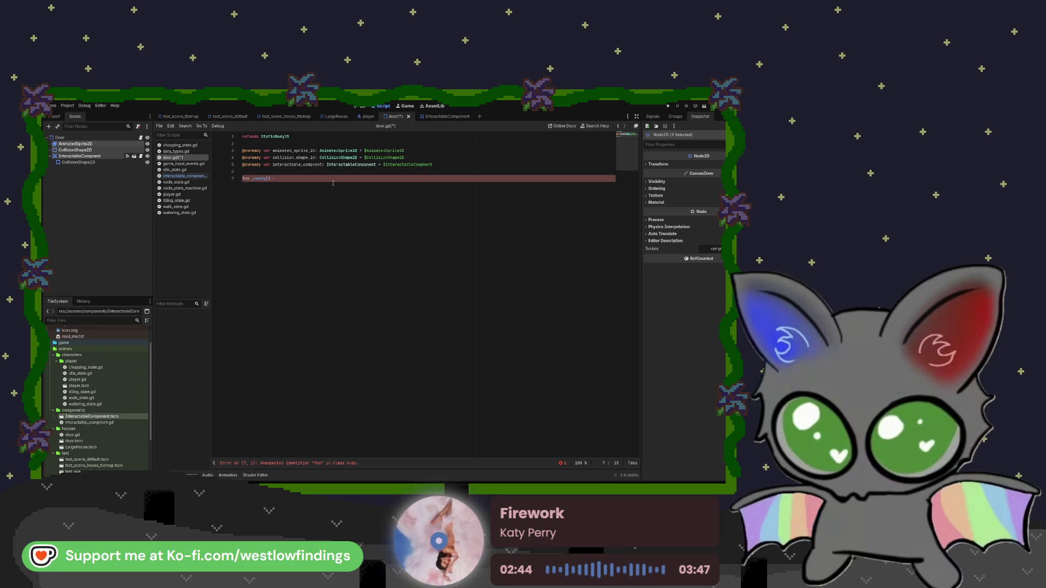
- Complete the declaration as func _ready() -> void: and begin its body with 'interactable'
key(Left)
key(Left)
key(Left)
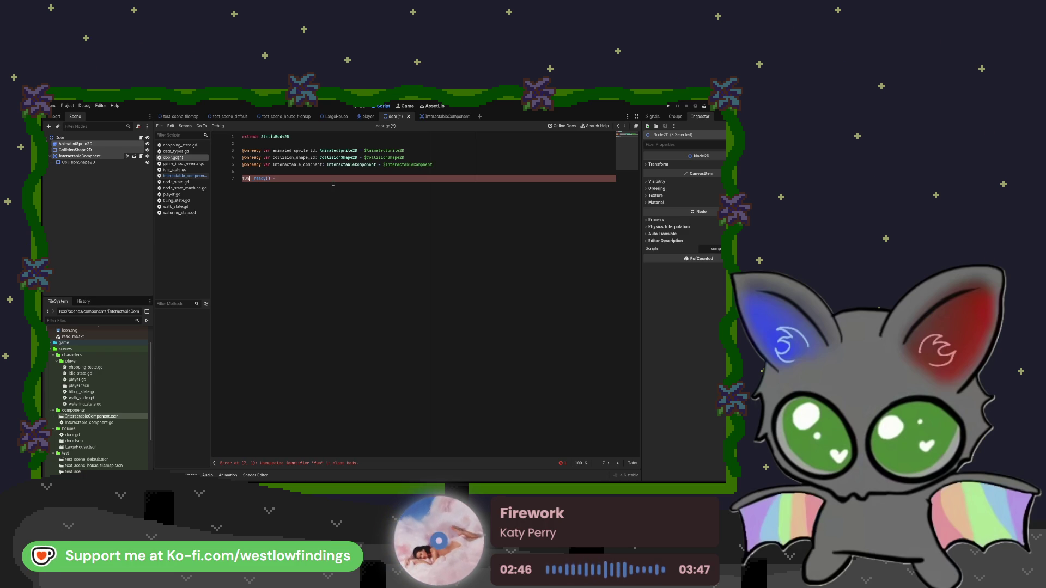
text(-> void)
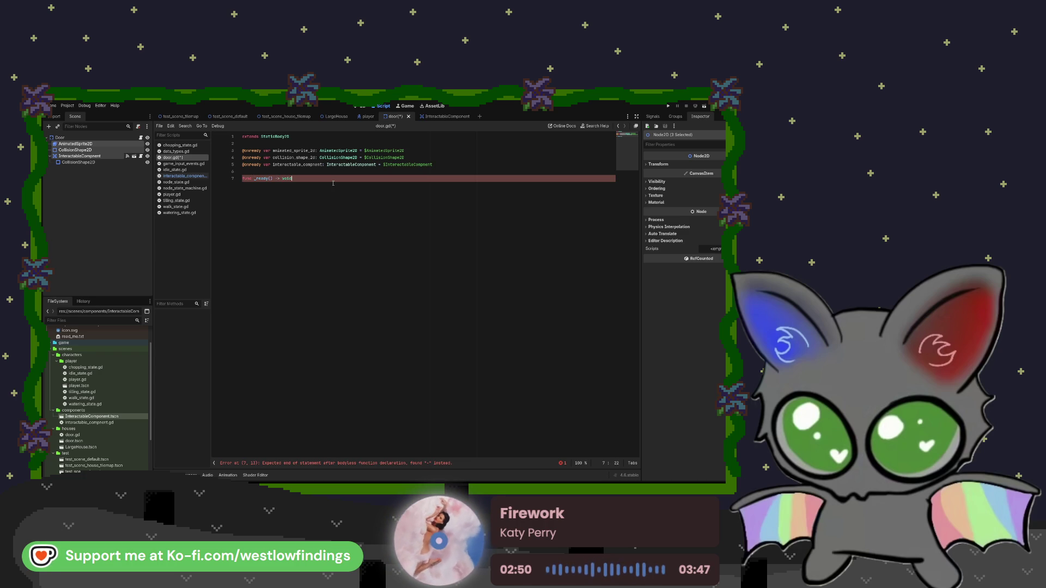
text(:)
key(Return)
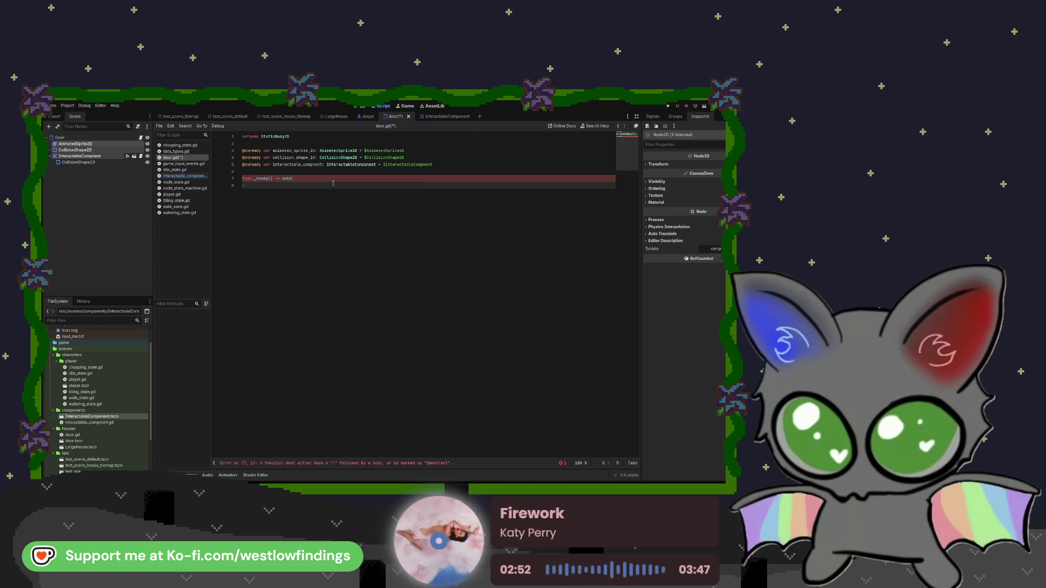
text(interactable)
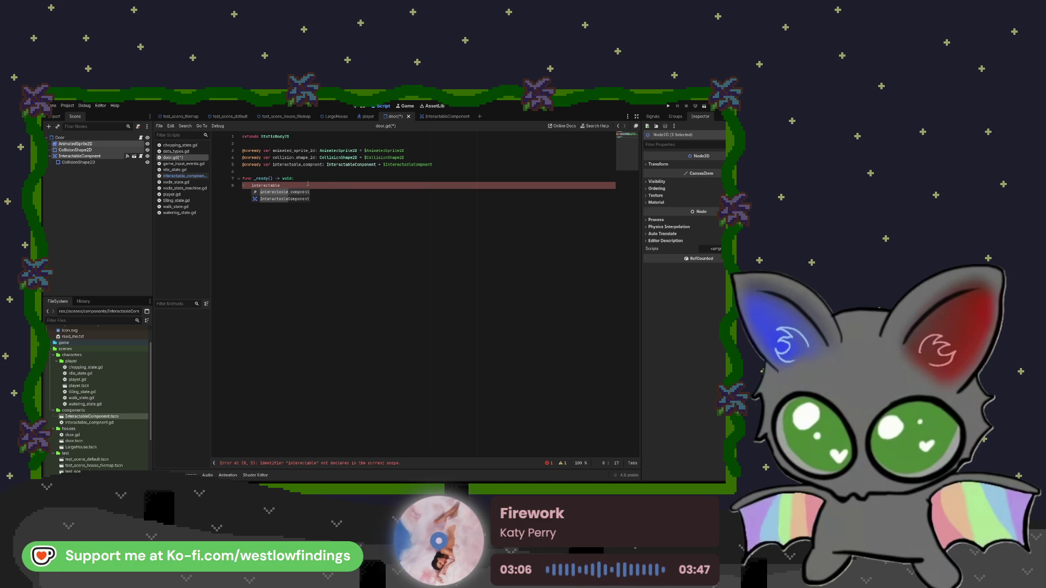
click(444, 116)
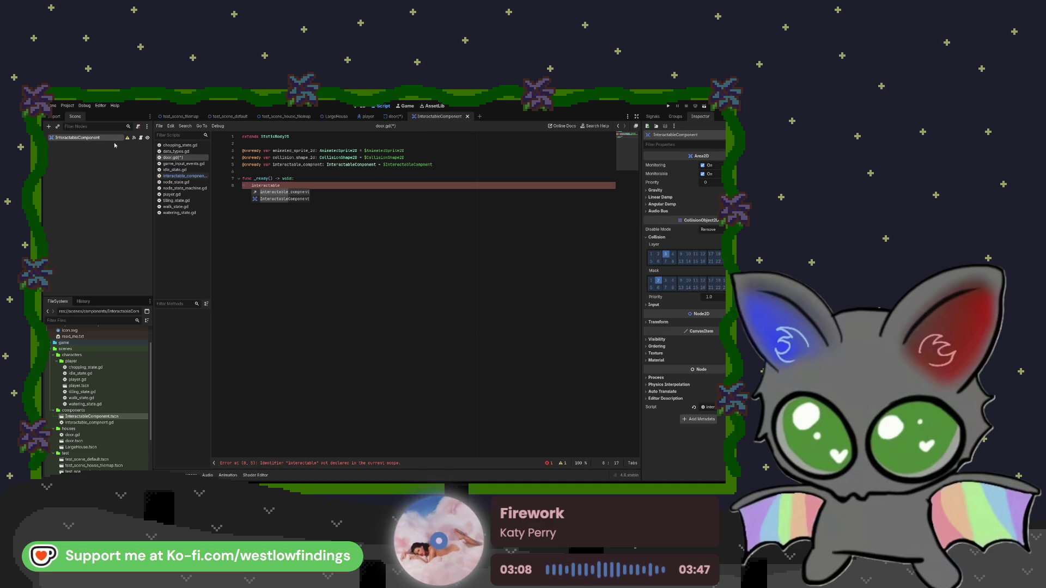
click(141, 138)
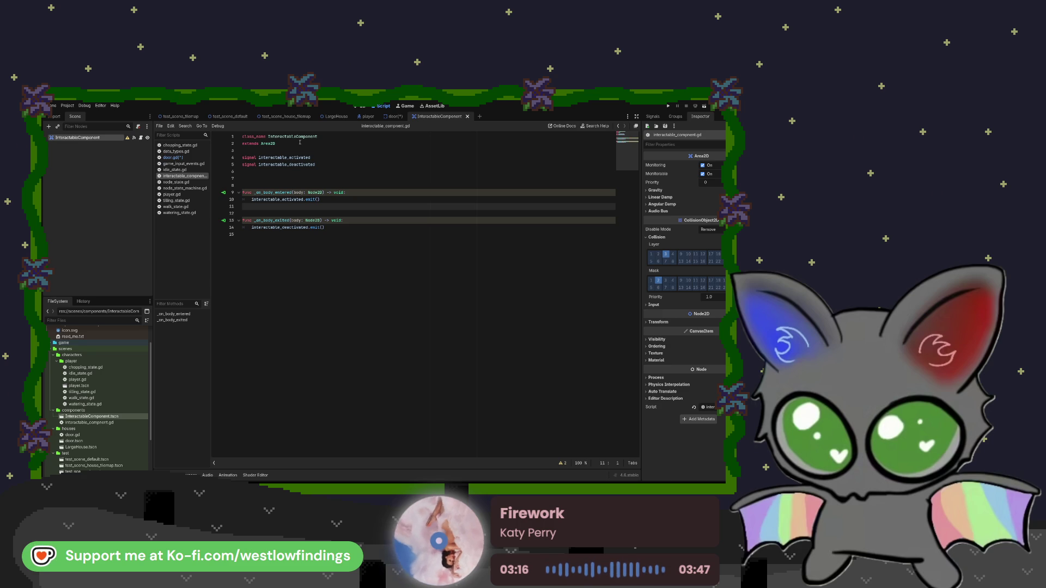
click(185, 158)
text(interactable)
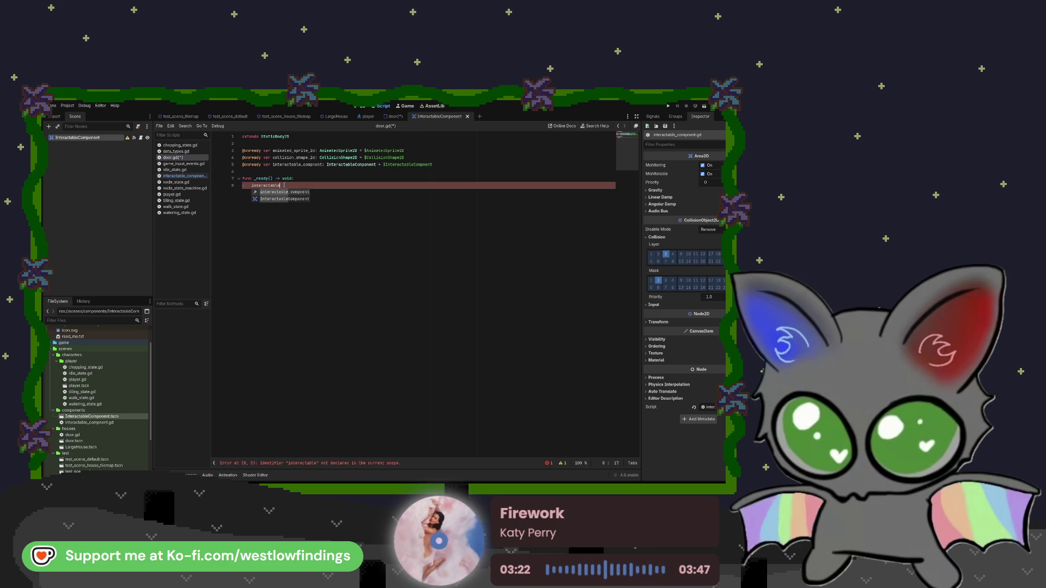
click(405, 116)
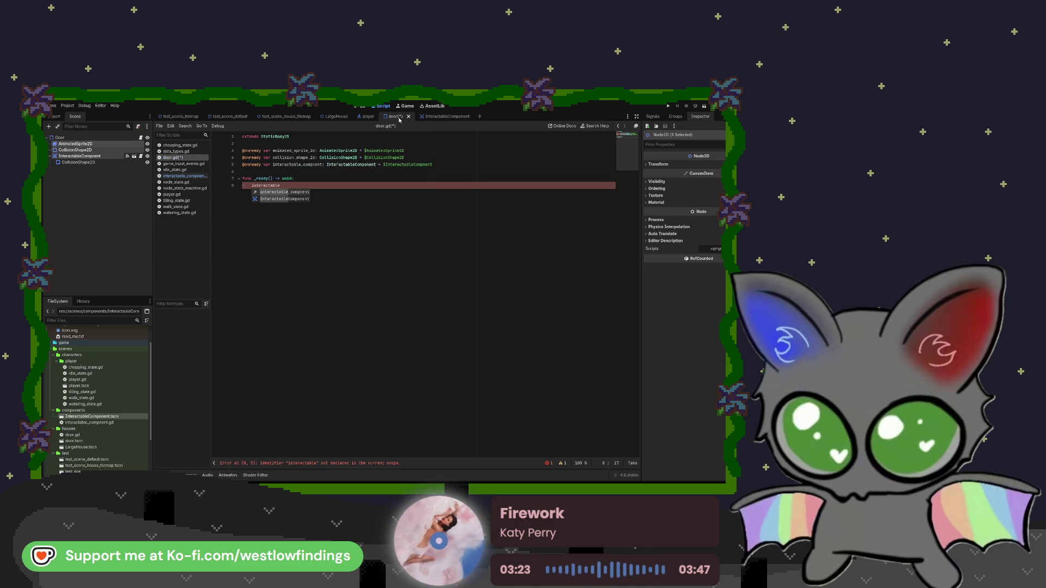
click(141, 156)
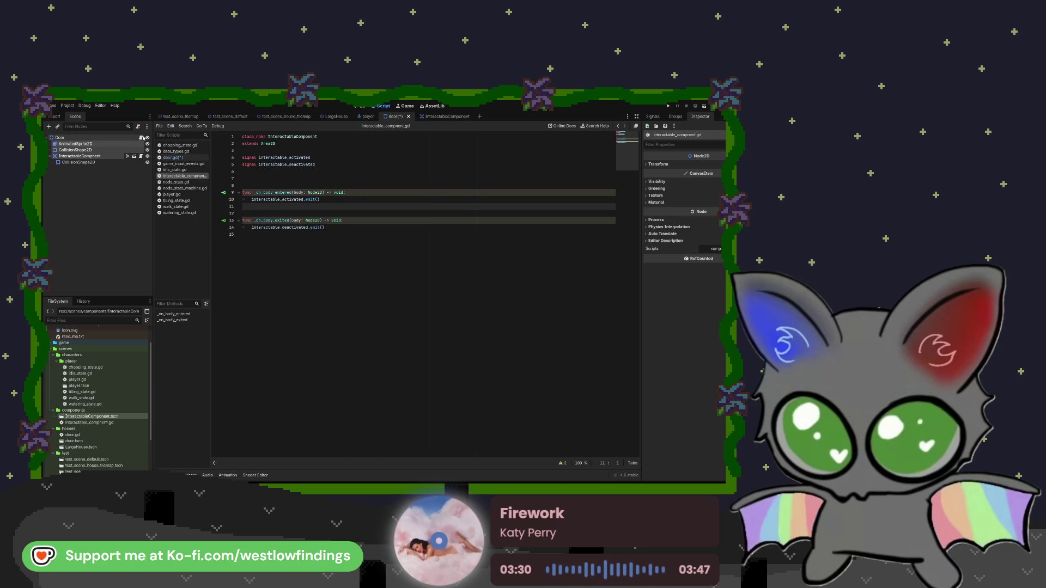
key(alt+Left)
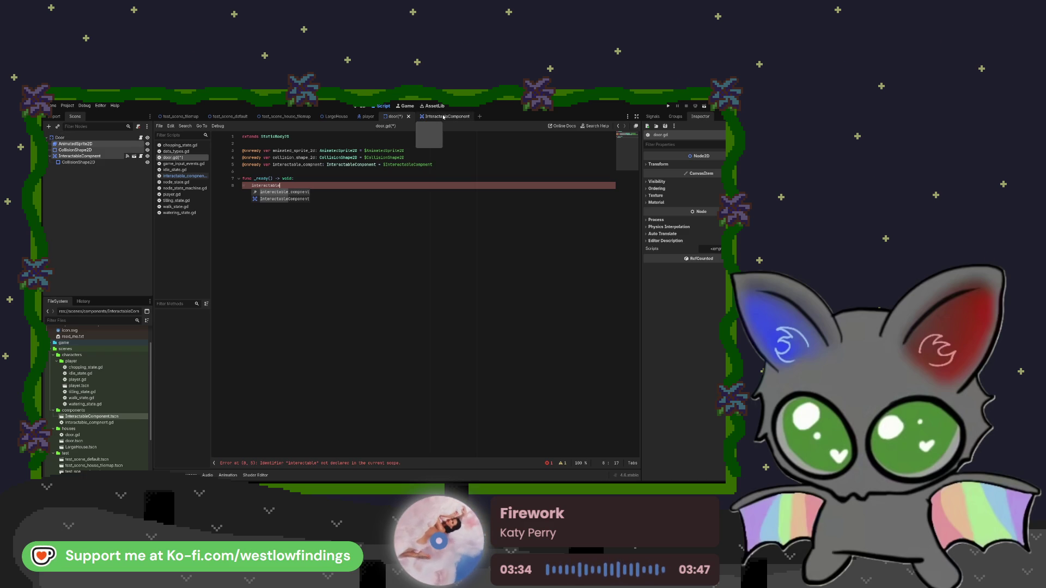
click(335, 116)
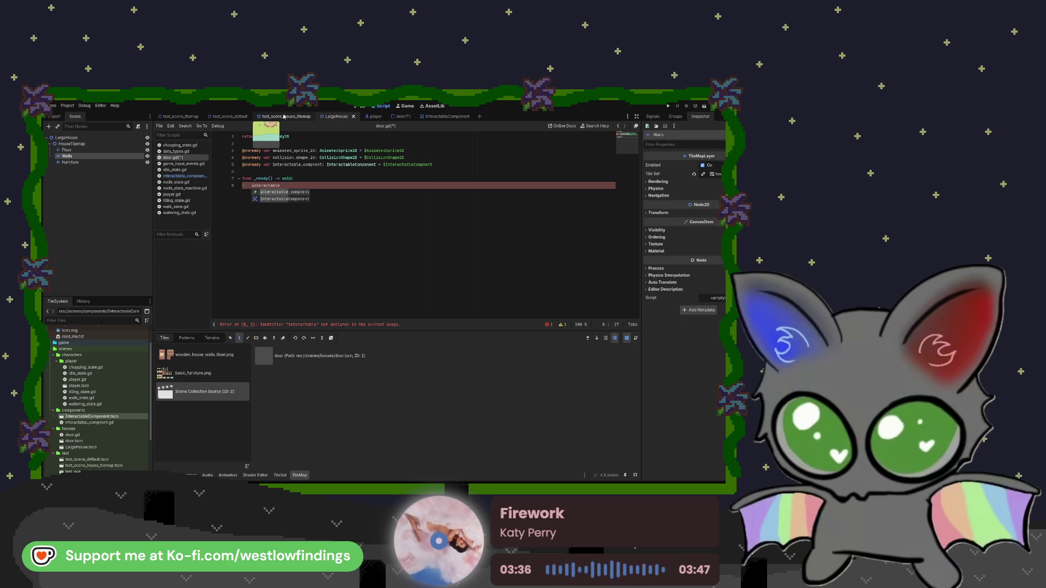
- In the test scene's player script, retype the component reference using the interactable_compnent suggestion
click(283, 116)
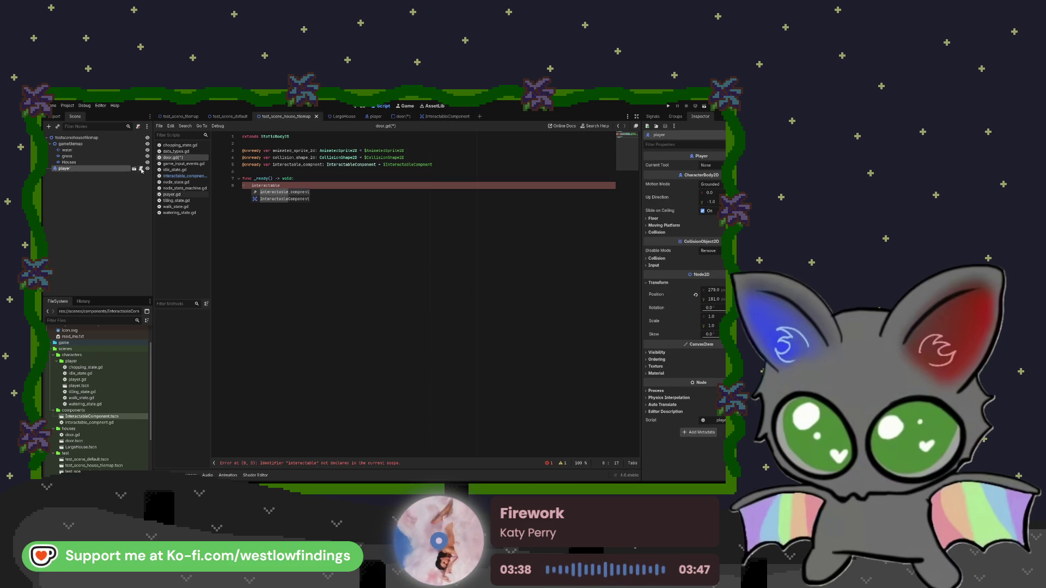
click(141, 169)
click(181, 158)
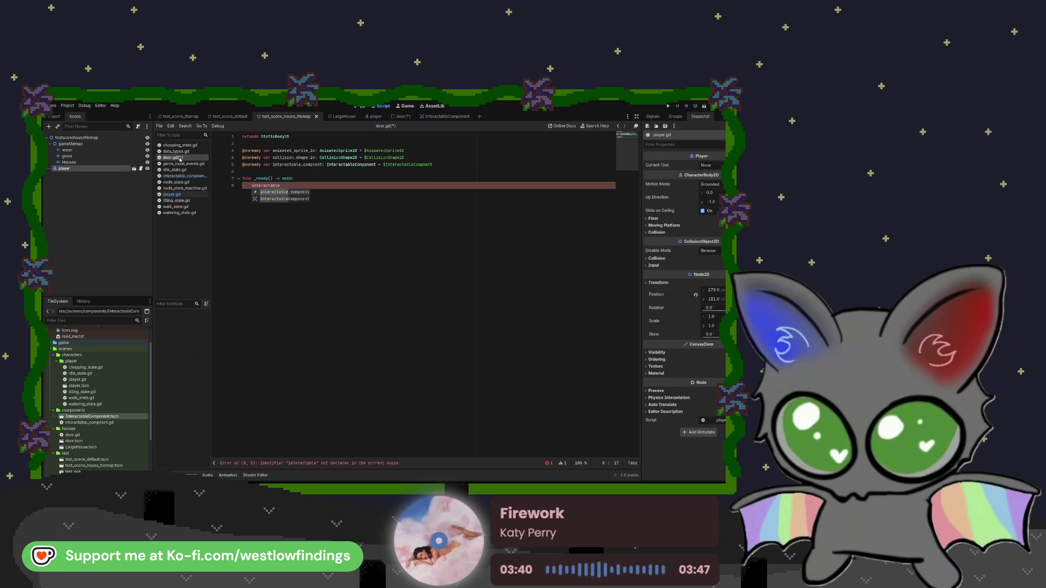
click(310, 186)
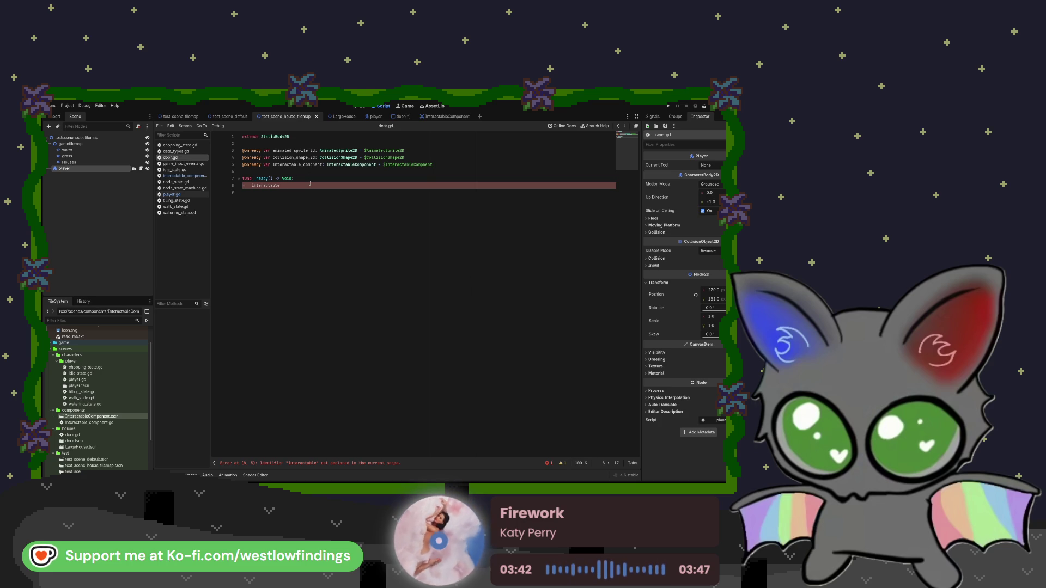
text(_compo)
key(BackSpace)
key(BackSpace)
key(BackSpace)
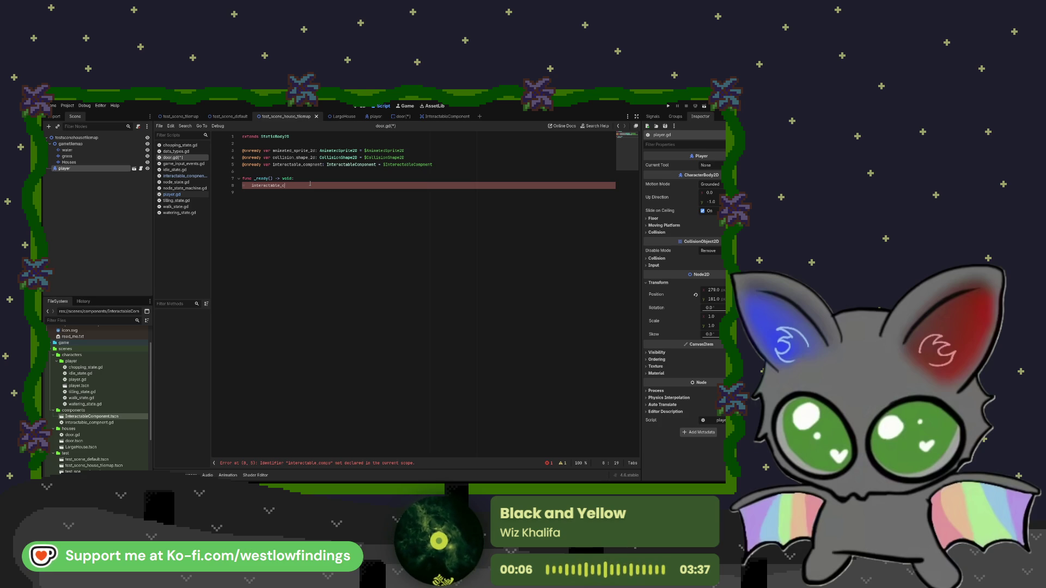
key(BackSpace)
key(BackSpace)
key(BackSpace)
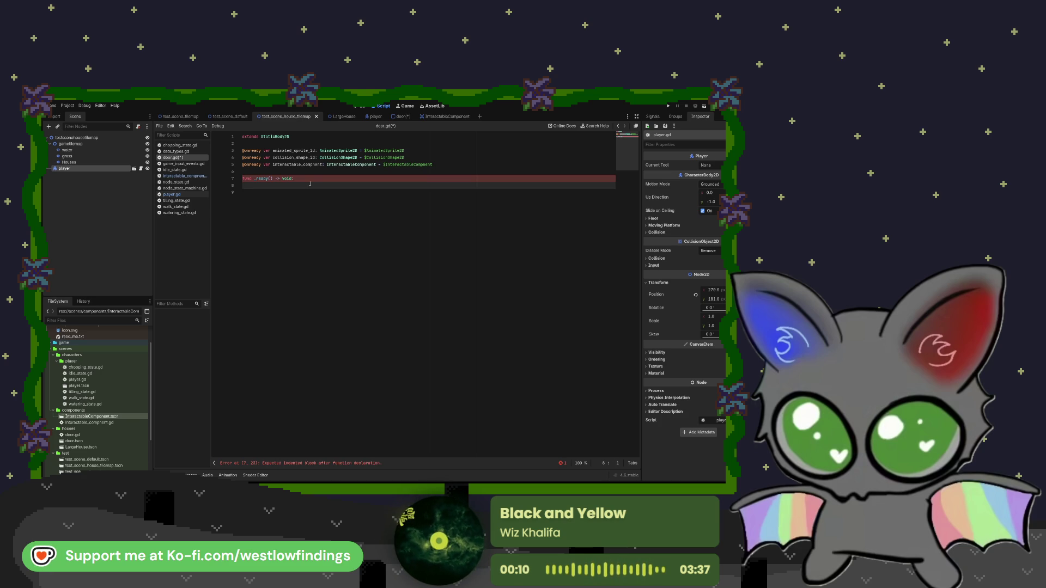
text(in)
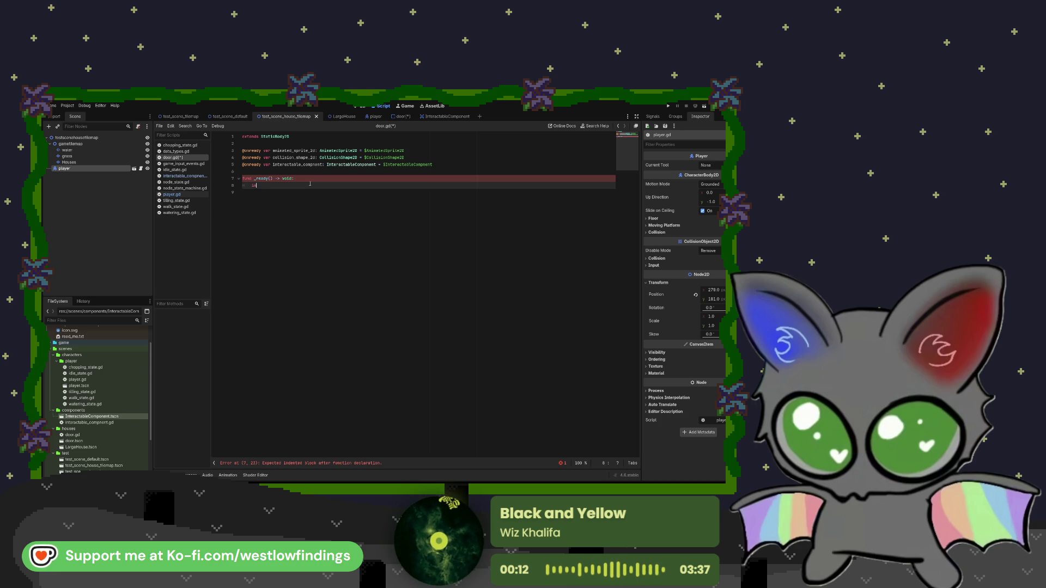
text(teract)
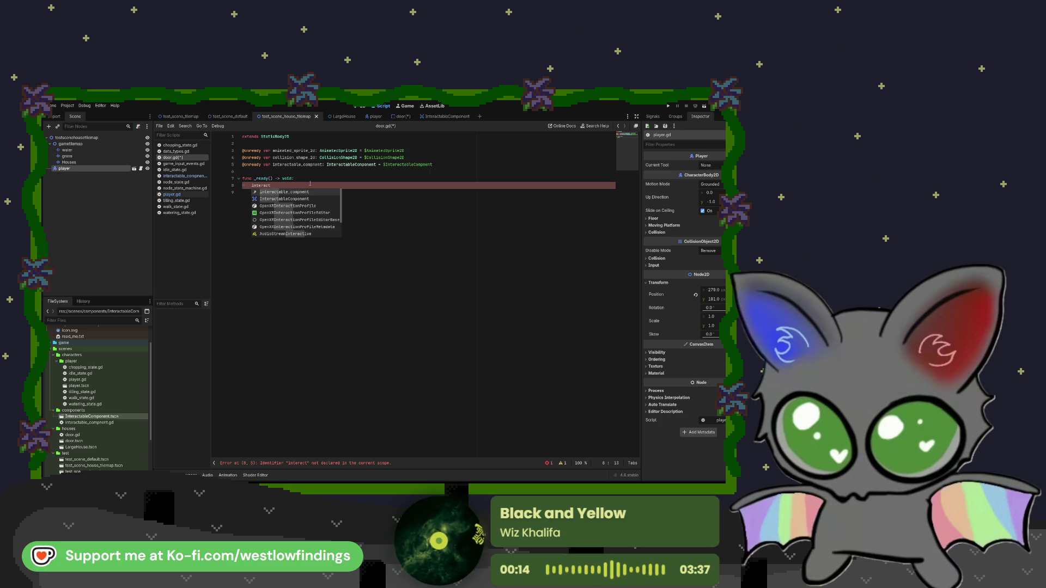
key(Return)
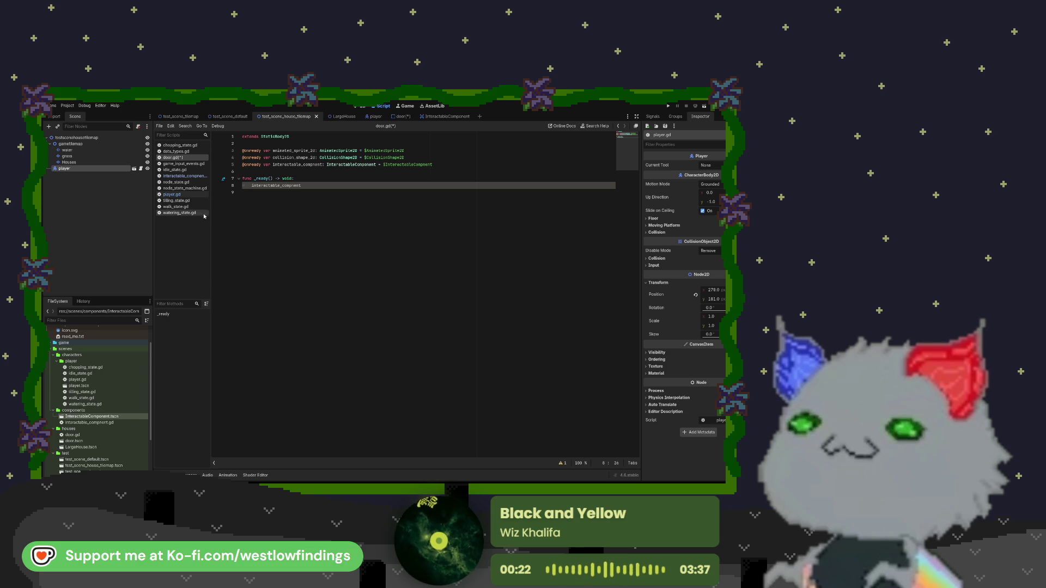
- Open the interactable component script, then show InteractableComponent's Area2D properties in the door scene
click(172, 189)
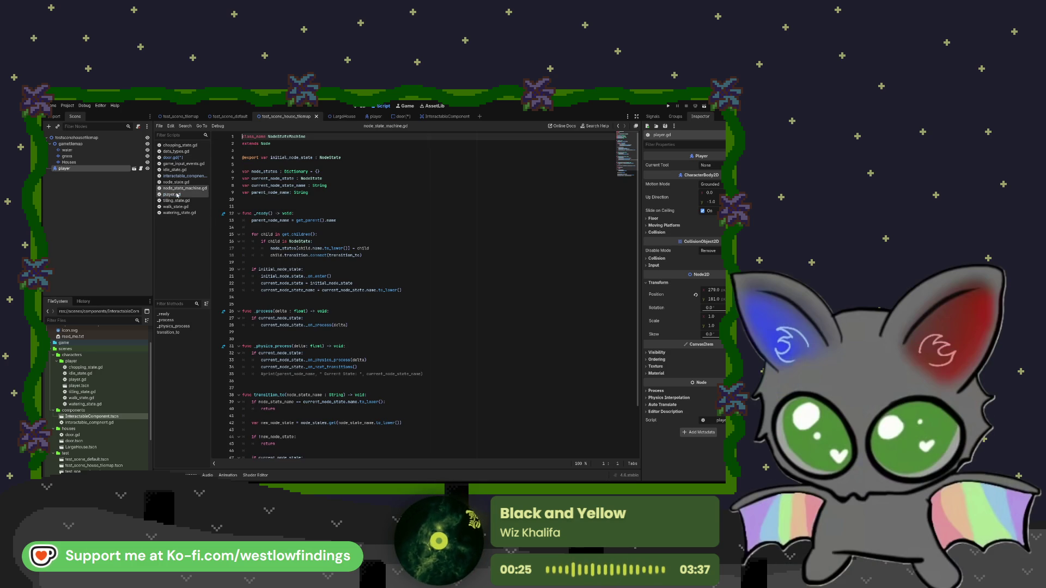
click(177, 194)
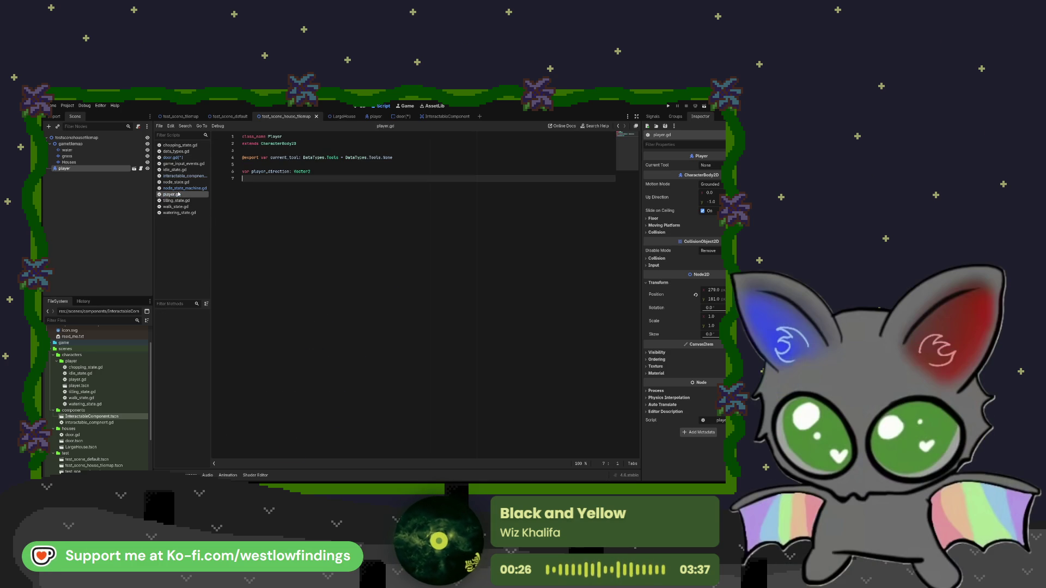
click(182, 188)
click(183, 182)
click(184, 176)
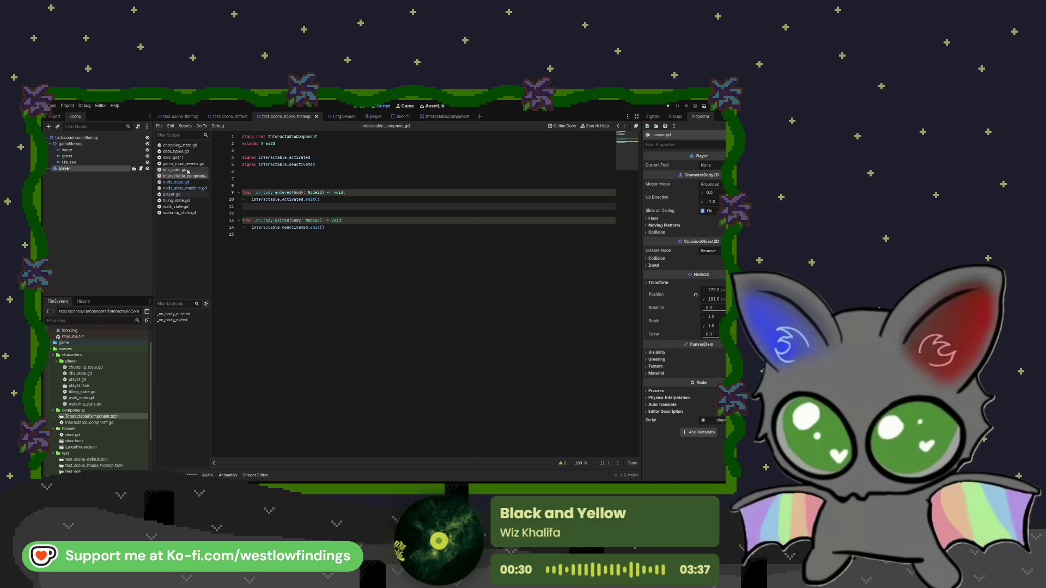
click(400, 117)
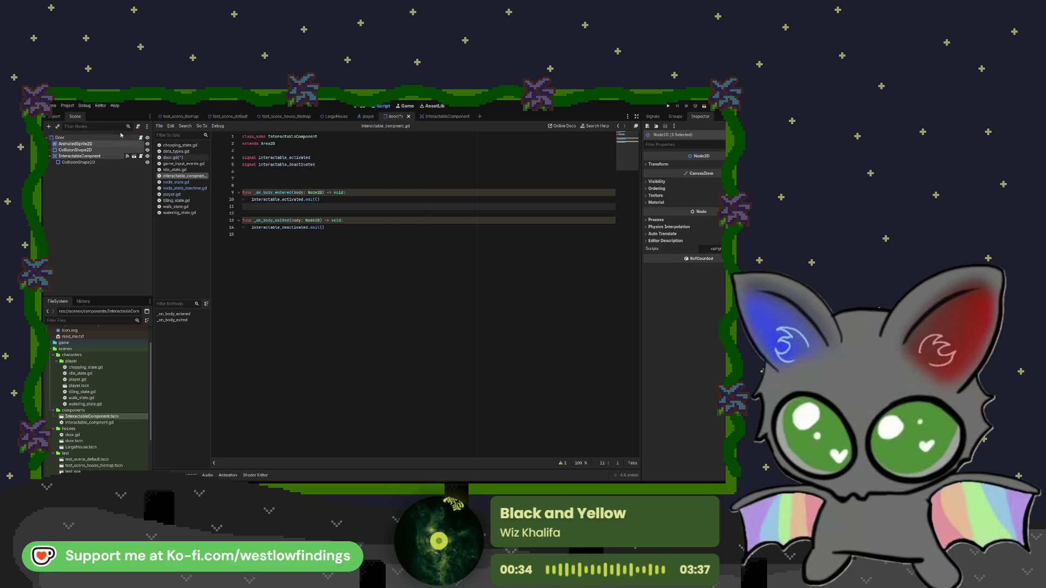
click(77, 157)
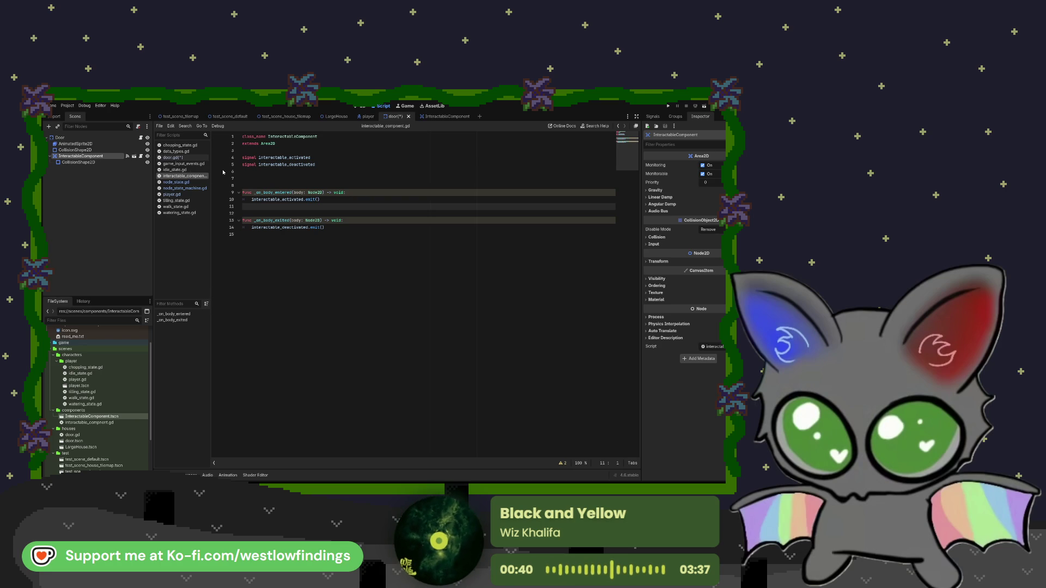
- Save door.gd, retype its _ready line as 'interactable', then select the component script's body handlers
key(ctrl+s)
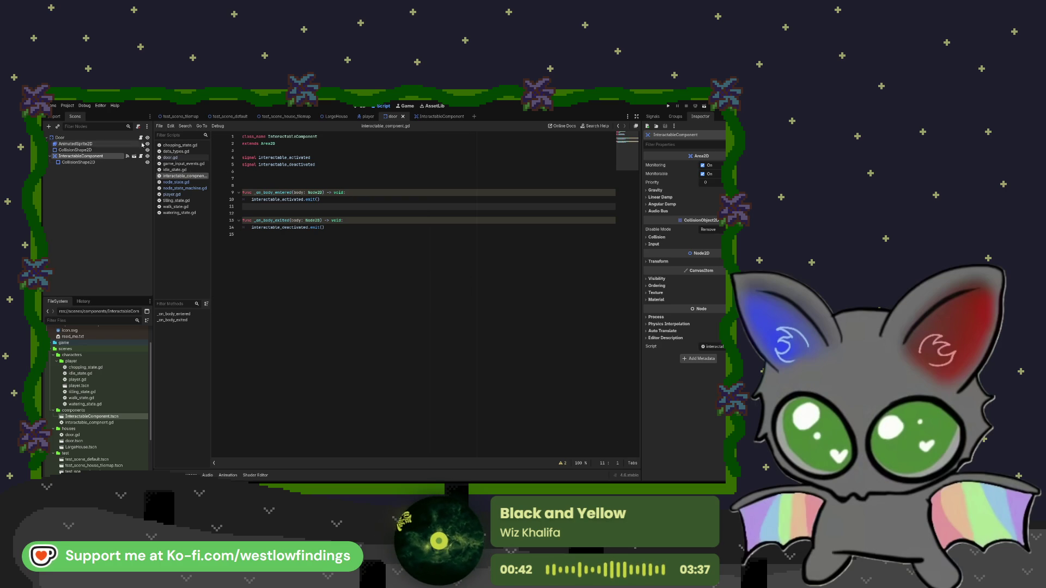
click(140, 138)
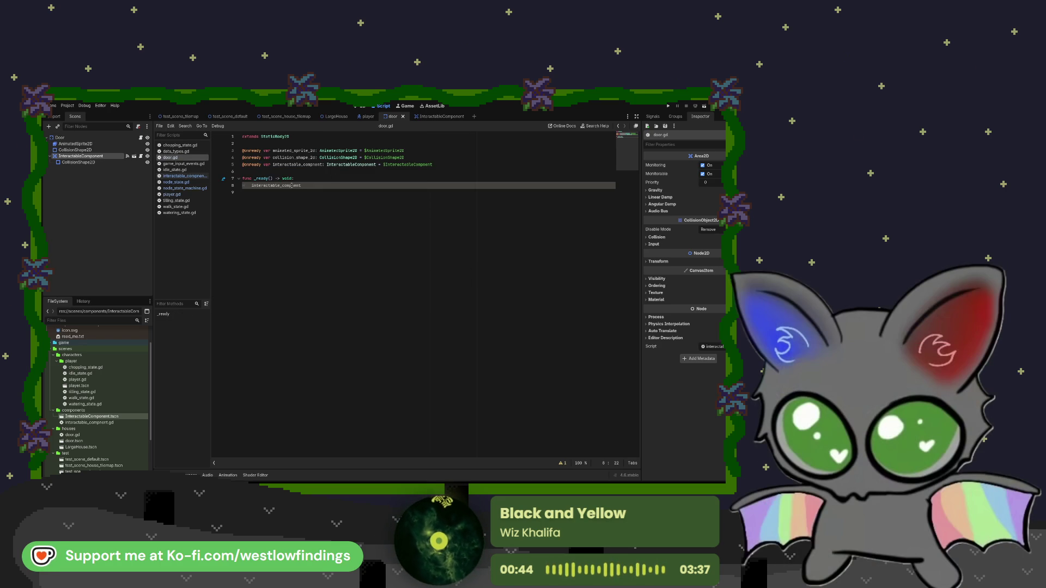
text(o)
key(Down)
key(BackSpace)
key(BackSpace)
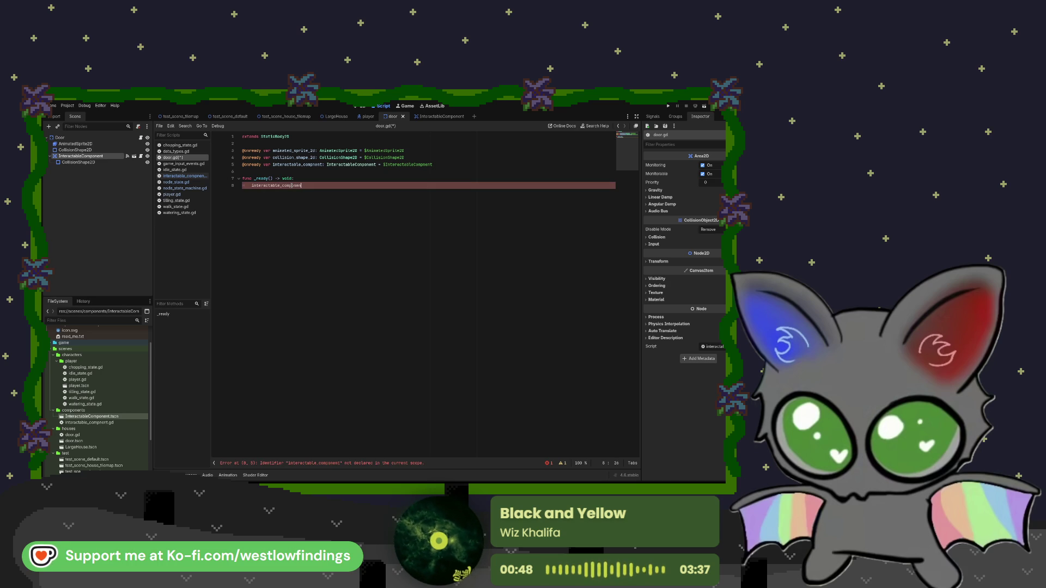
key(BackSpace)
key(BackSpace)
key(BackSpace)
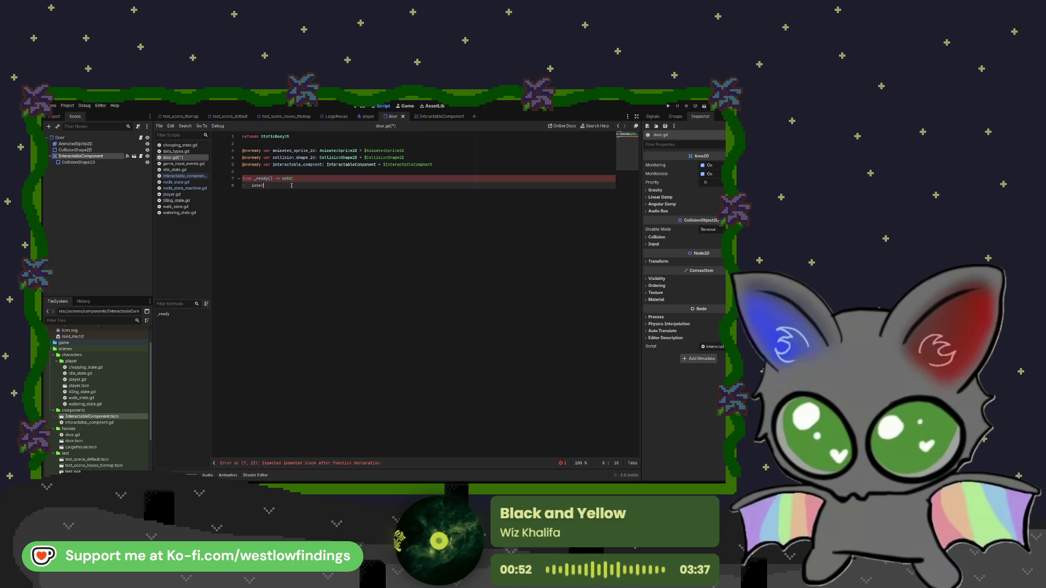
text(actable)
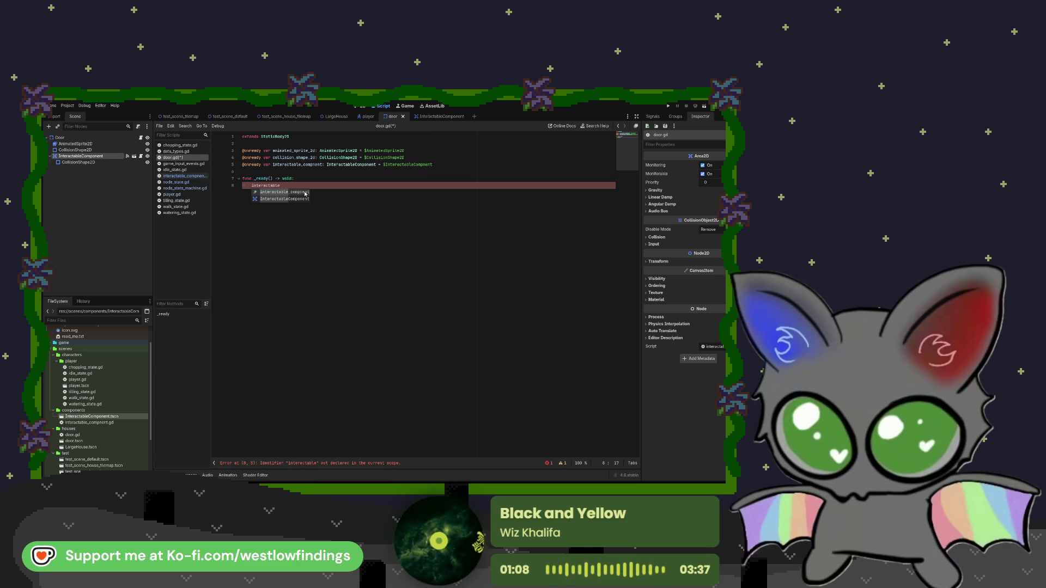
click(141, 156)
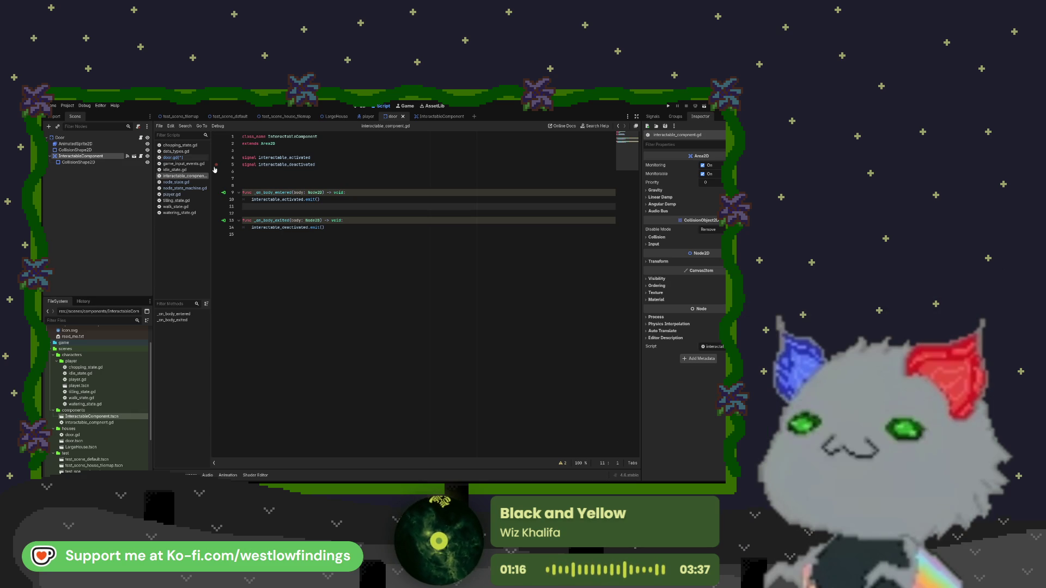
mouse_move(327, 227)
mouse_down()
mouse_move(254, 220)
mouse_move(231, 189)
mouse_up()
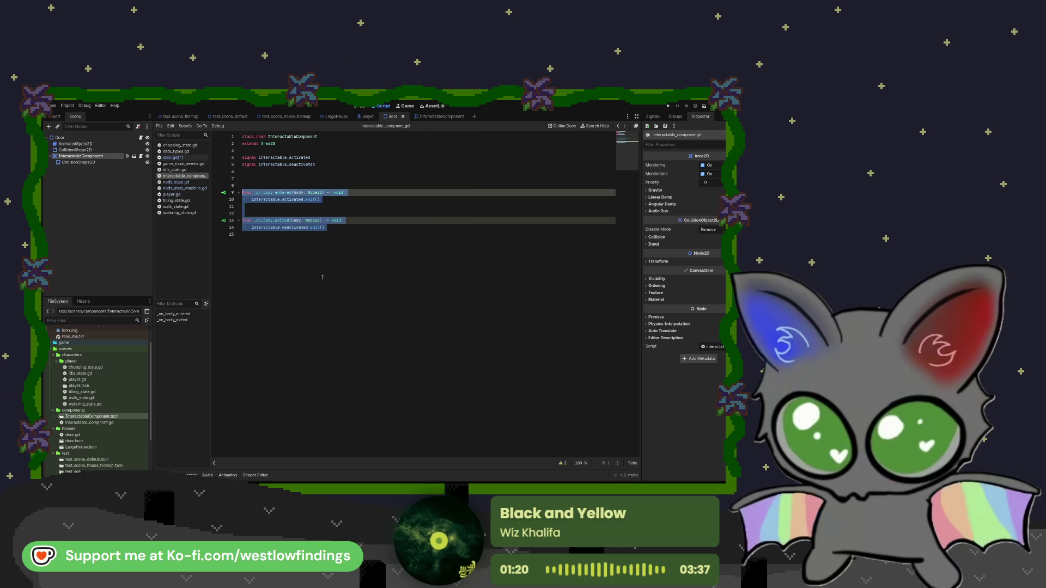
- Delete the component's body handlers, save it, and connect its body_entered signal to the door
key(BackSpace)
key(BackSpace)
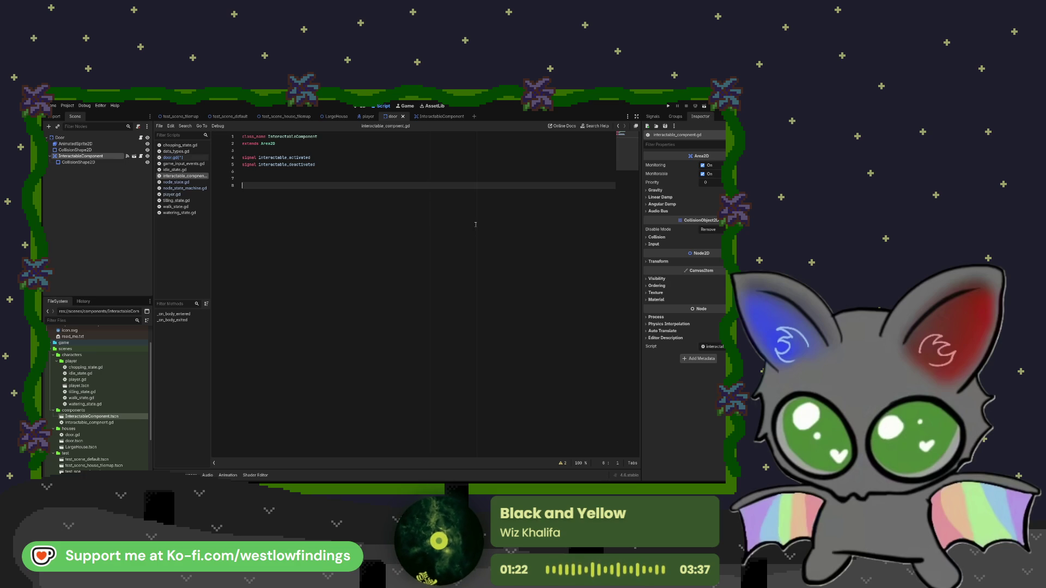
click(653, 117)
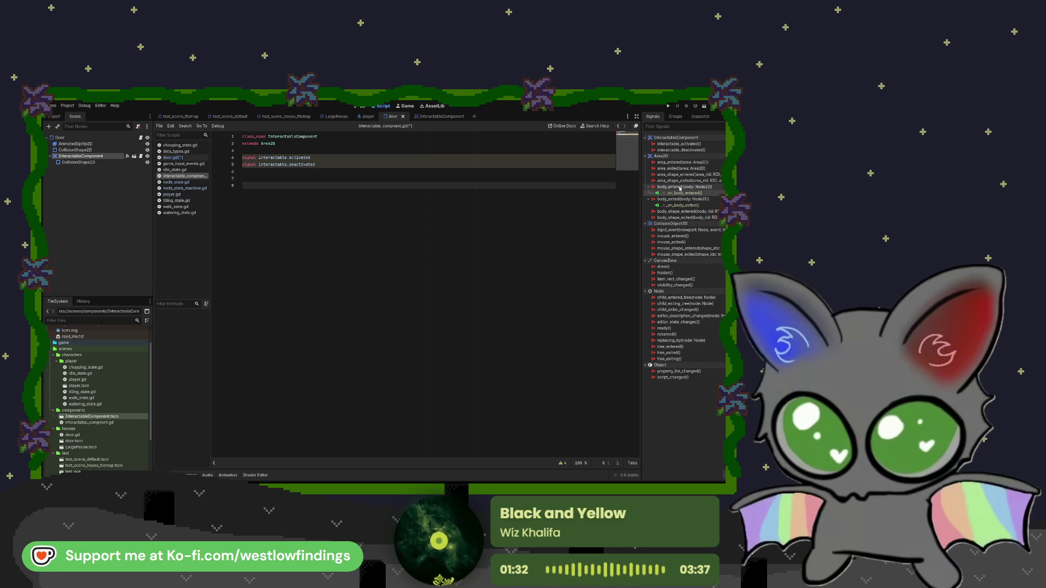
click(421, 177)
key(ctrl+s)
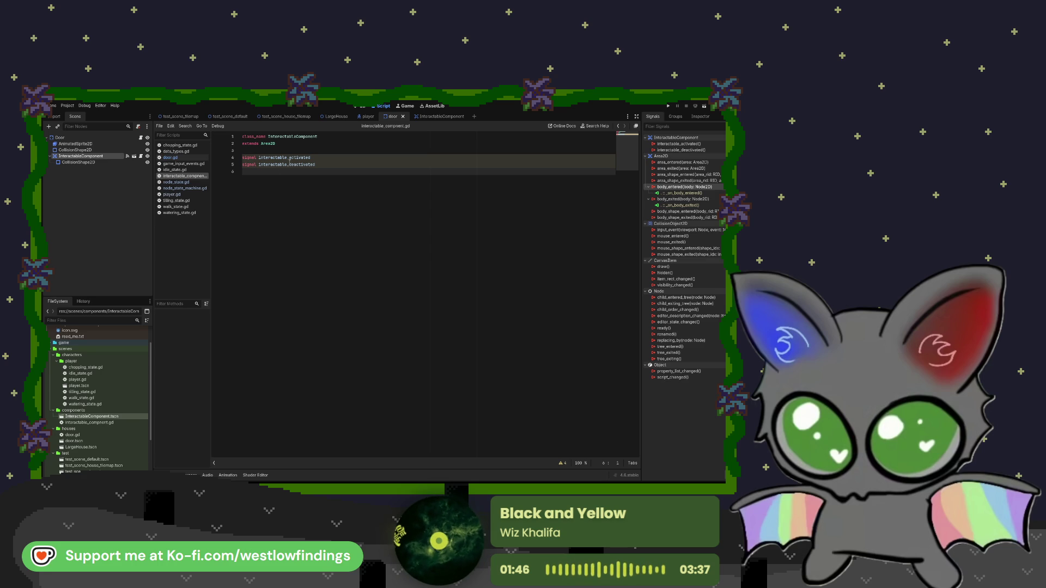
key(Return)
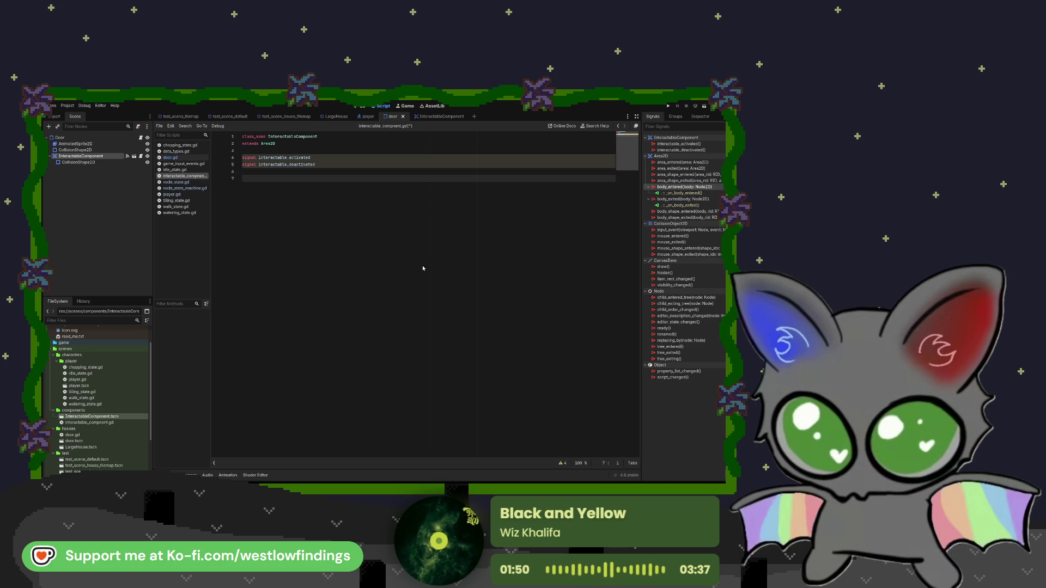
click(383, 358)
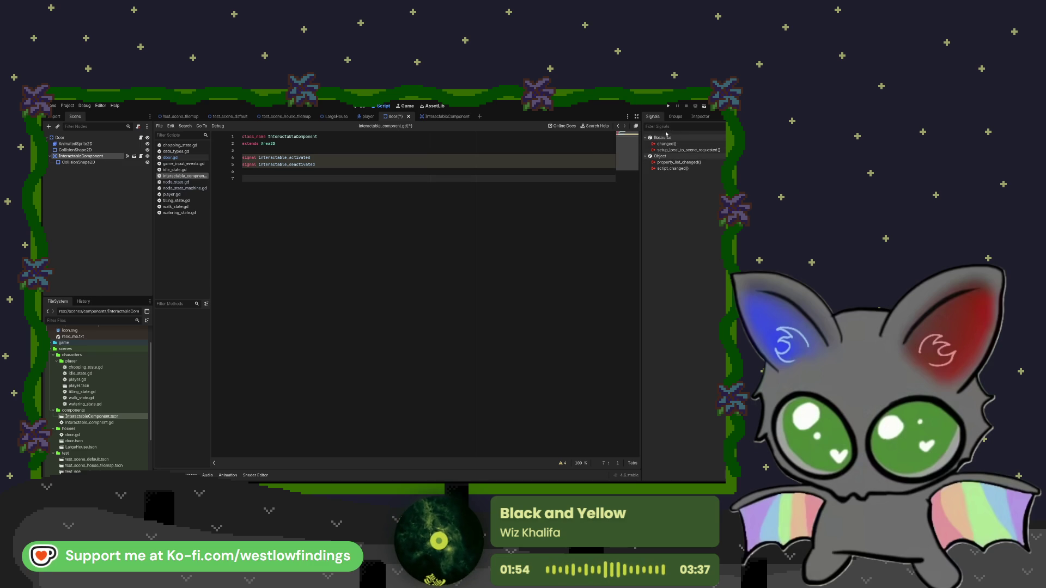
key(alt+Left)
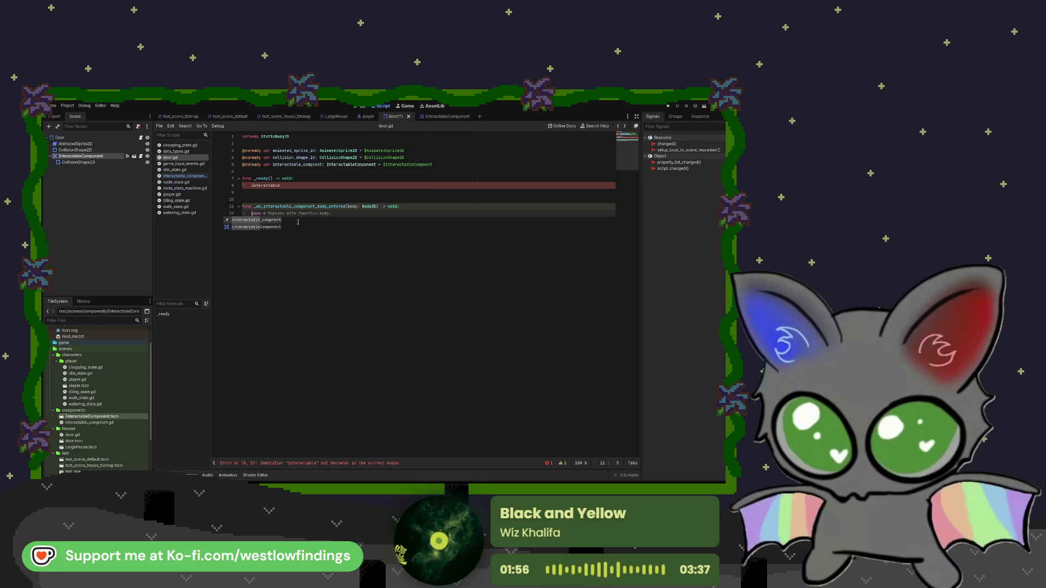
- Delete door.gd's generated body-entered handler and the unfinished 'interactable' line, leaving _ready empty
click(338, 213)
key(Return)
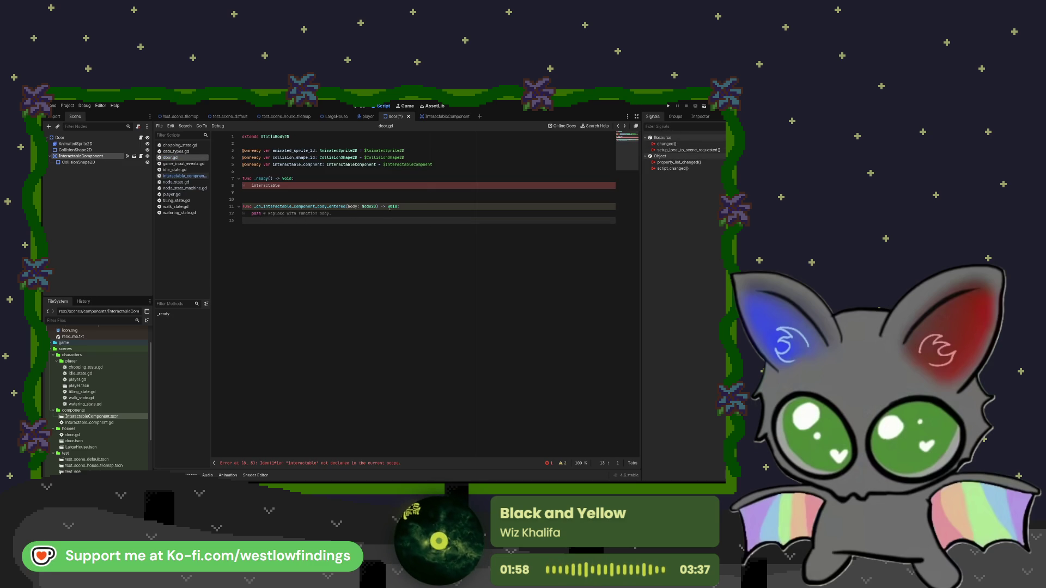
shift+click(242, 207)
key(BackSpace)
key(BackSpace)
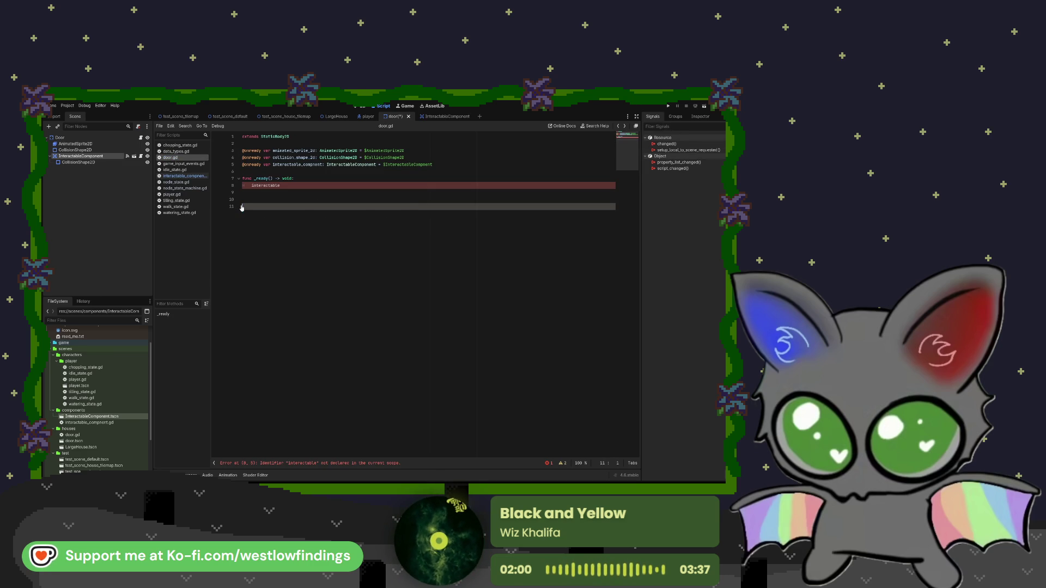
click(292, 186)
key(BackSpace)
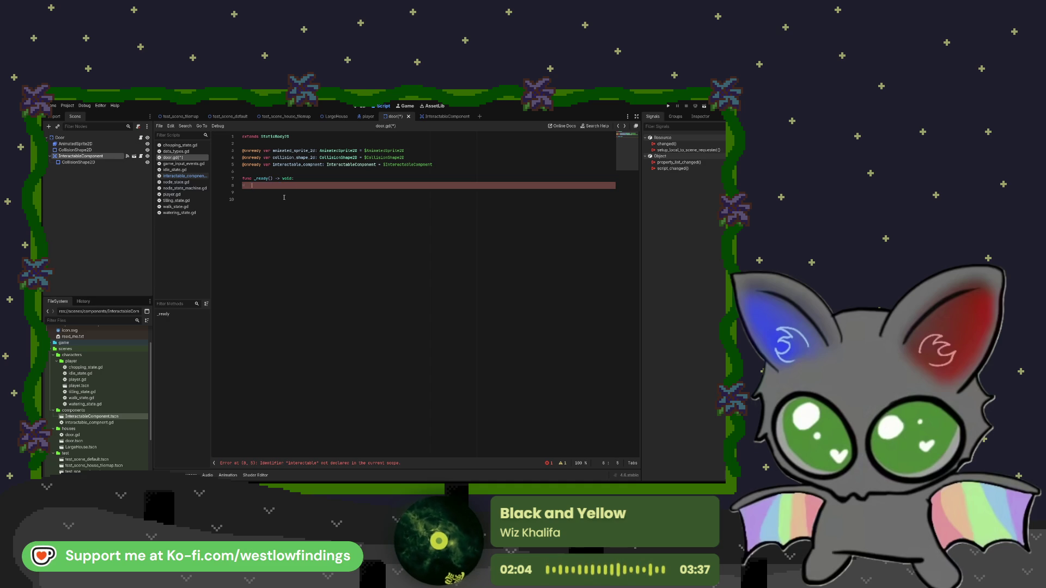
key(BackSpace)
key(BackSpace)
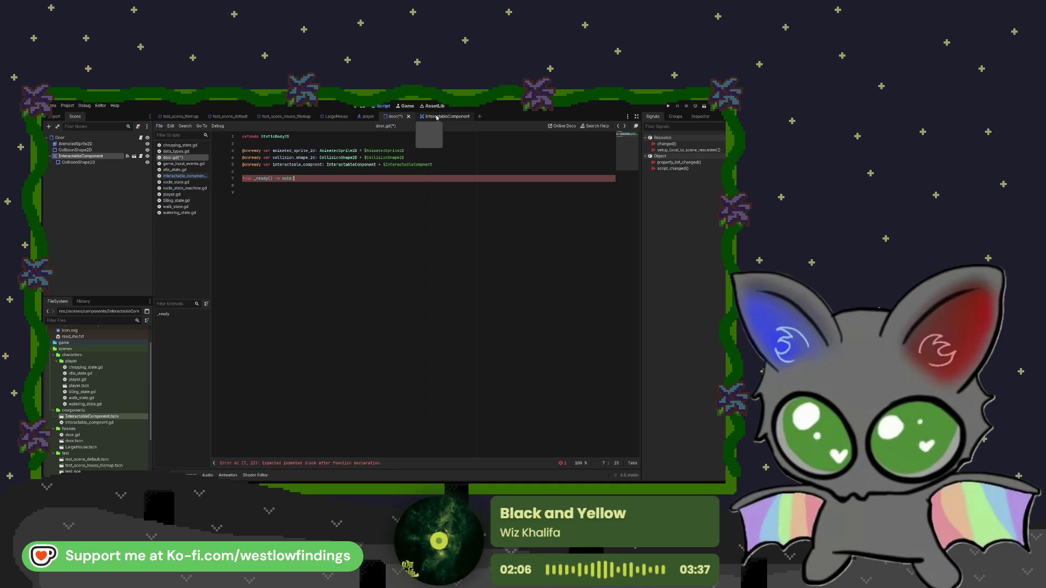
click(438, 117)
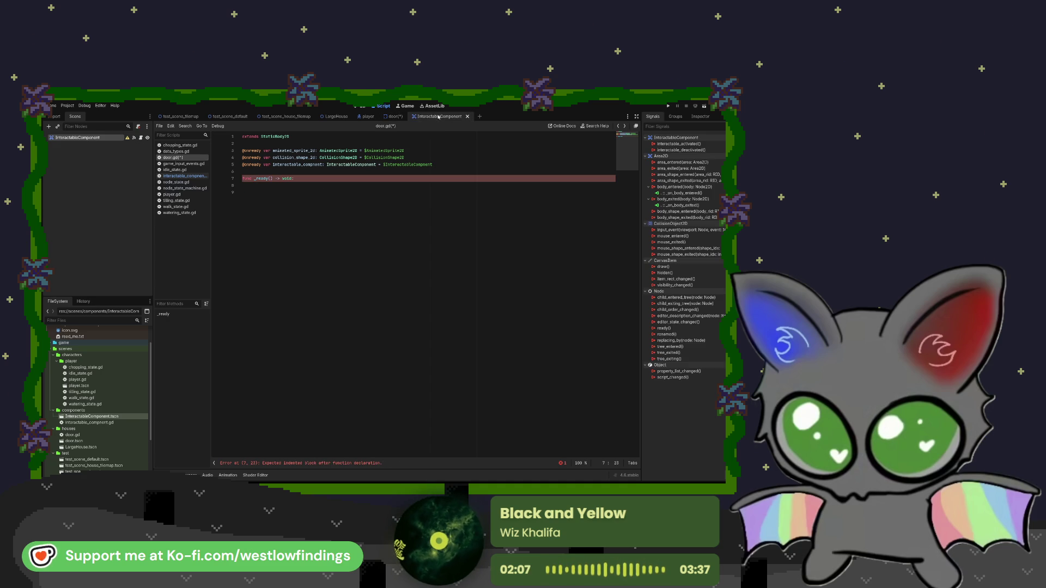
- Remove the component's body_entered and body_exited connections, then restore both with undo
click(141, 140)
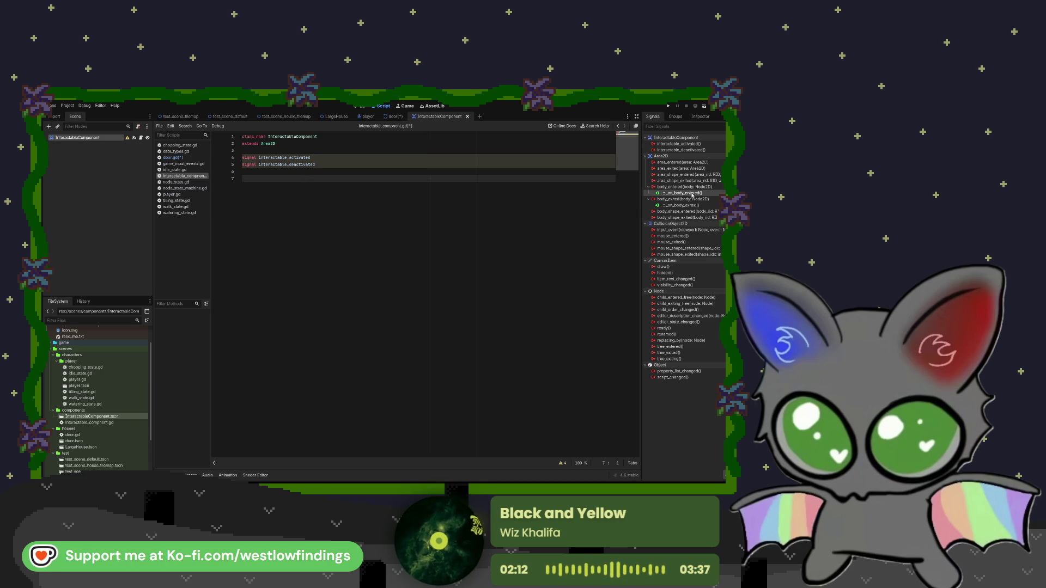
key(Delete)
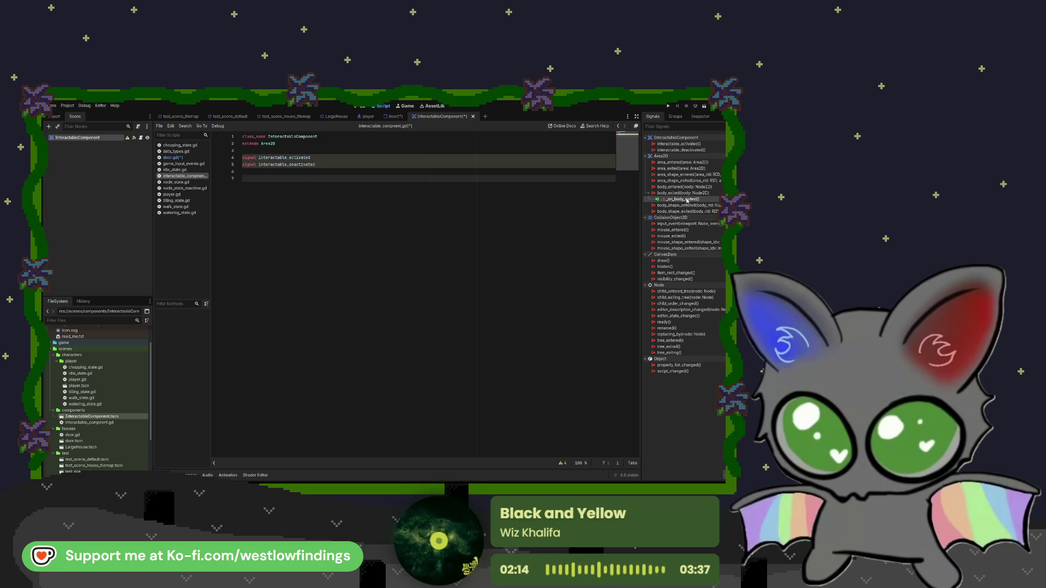
key(Delete)
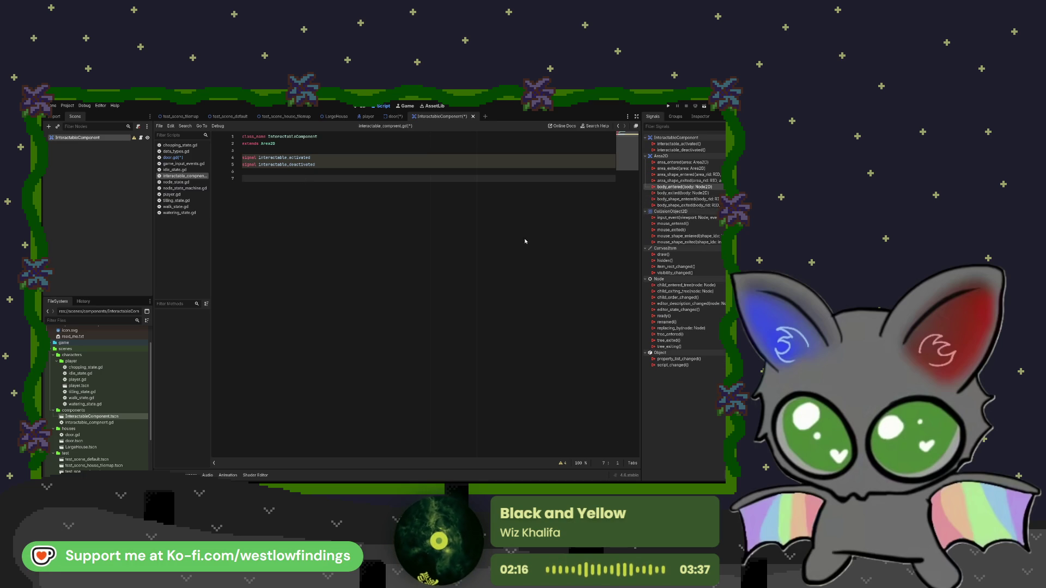
key(ctrl+z)
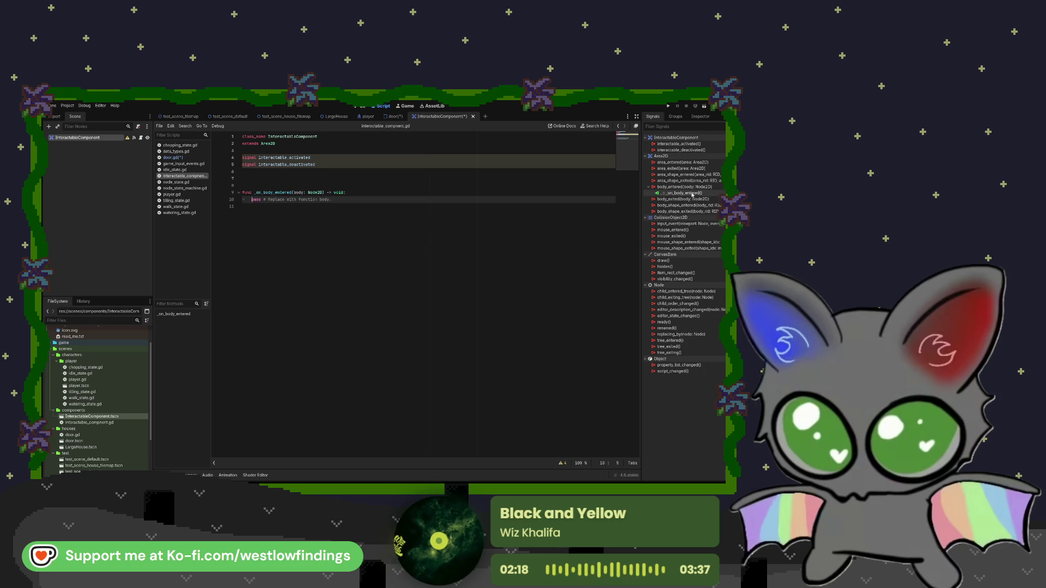
key(ctrl+z)
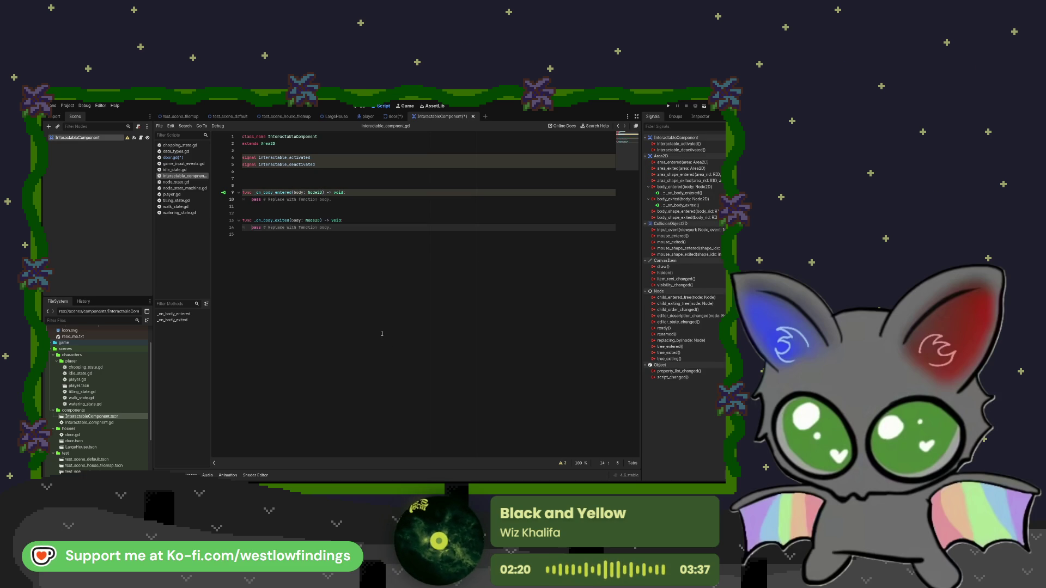
- Make _on_body_entered emit interactable_activated
drag(332, 200, 252, 202)
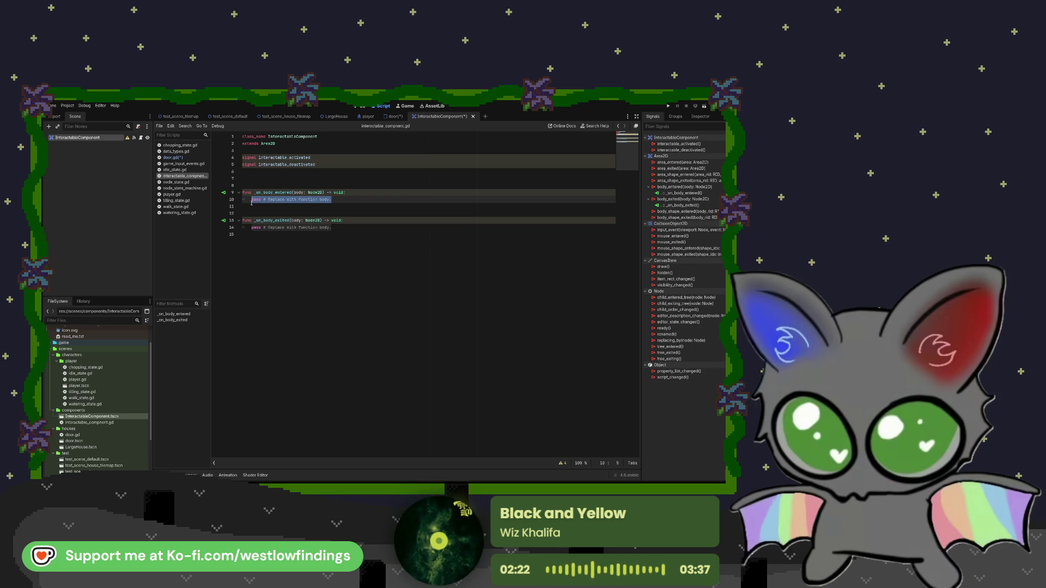
text(interac)
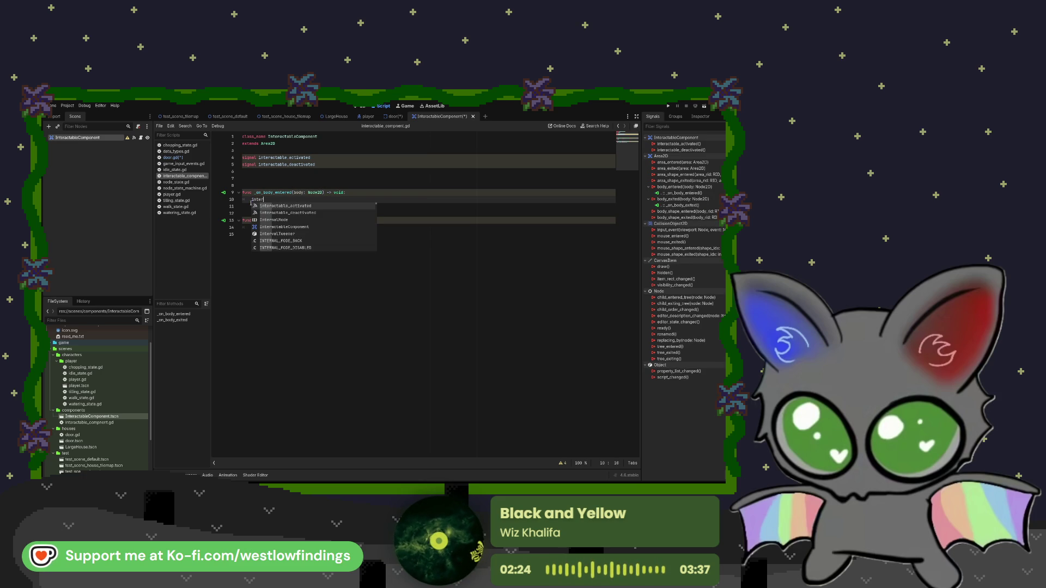
key(Return)
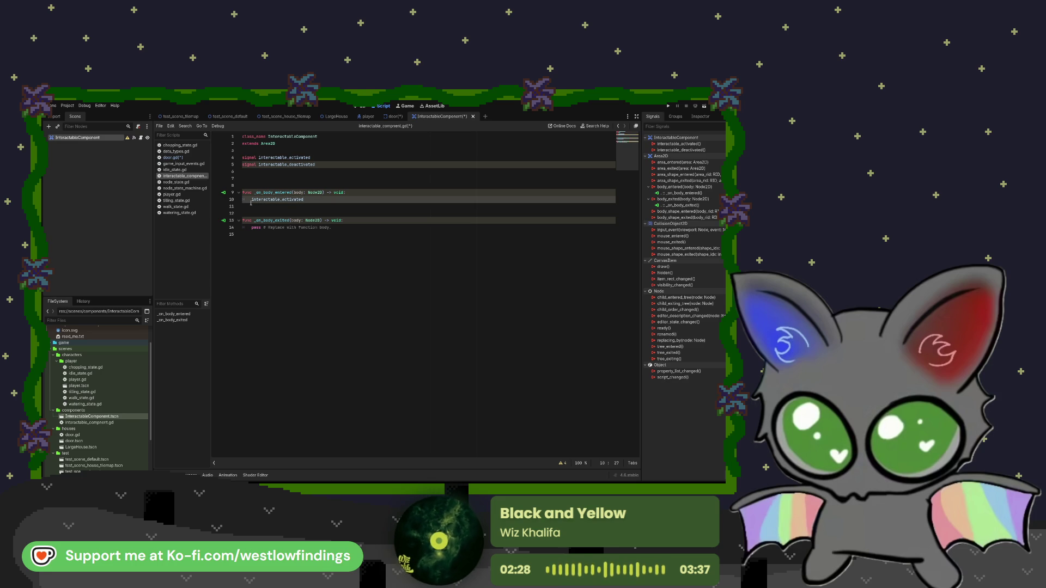
text(.e)
key(Return)
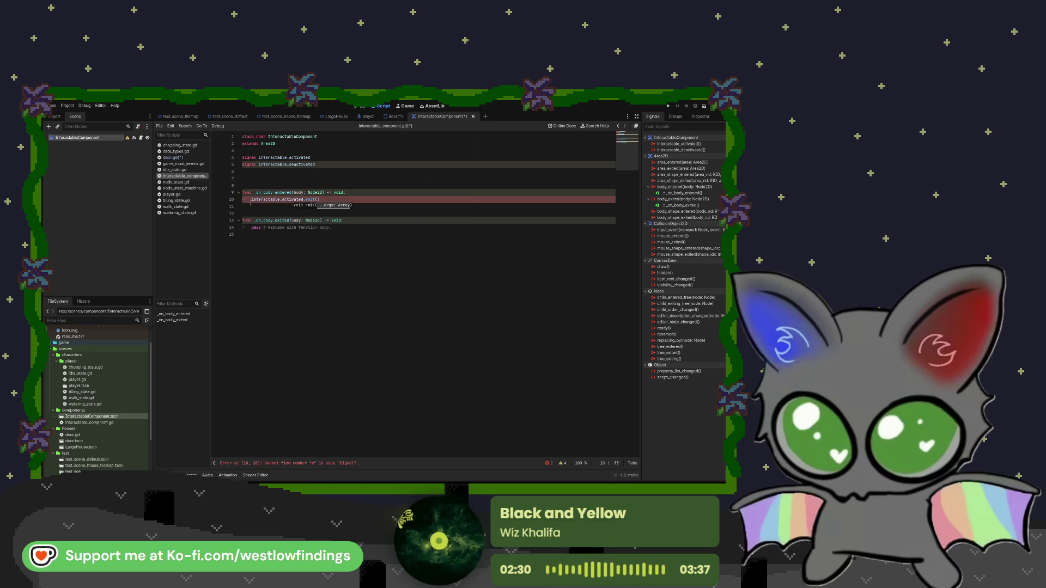
- Make _on_body_exited emit interactable_deactivated with interactable_deactivated.emit()
drag(331, 227, 250, 227)
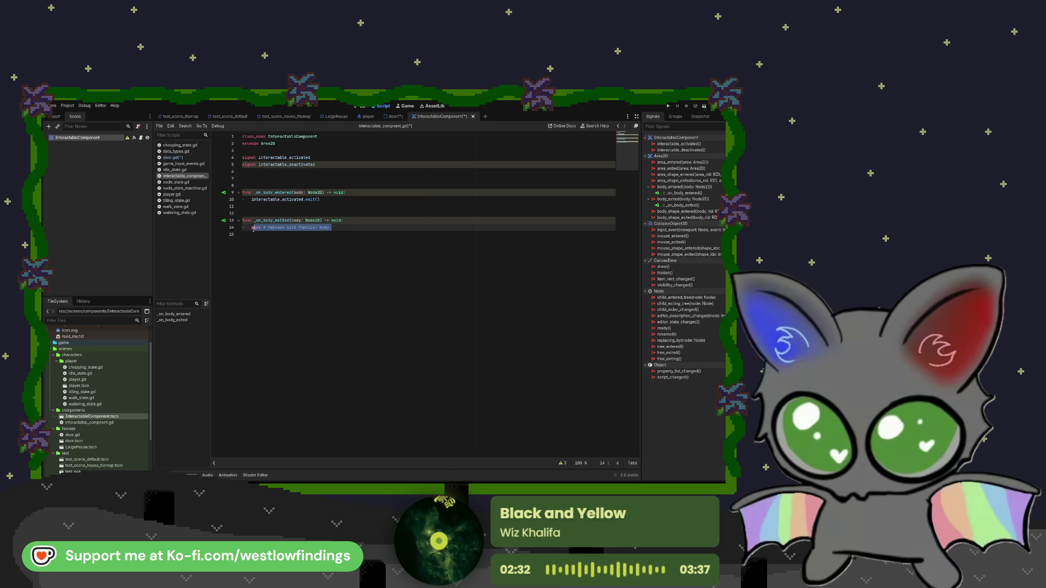
text(interactable)
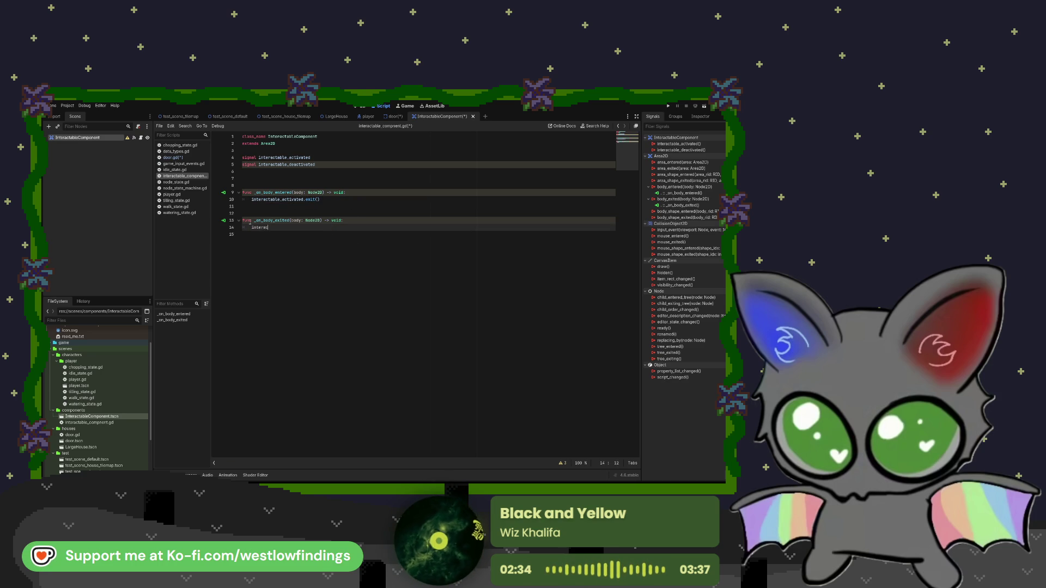
text(_de)
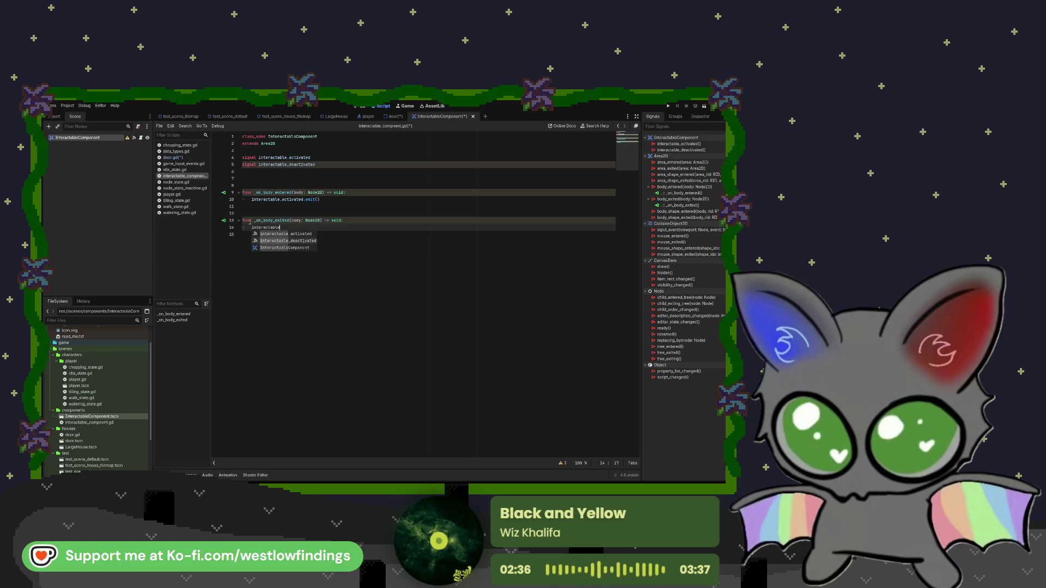
key(Return)
text(.emit()
key(Up)
key(End)
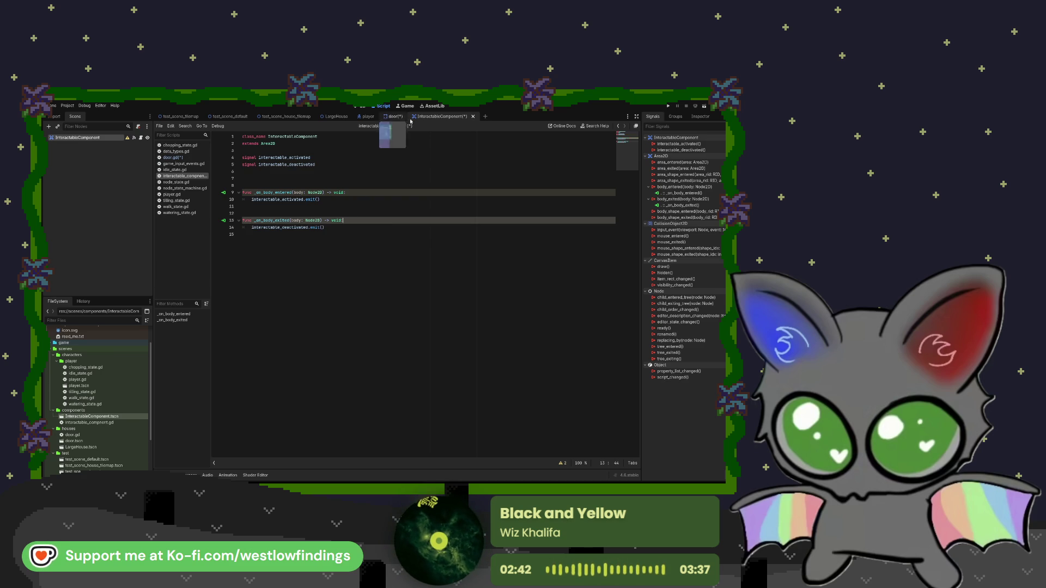
click(394, 117)
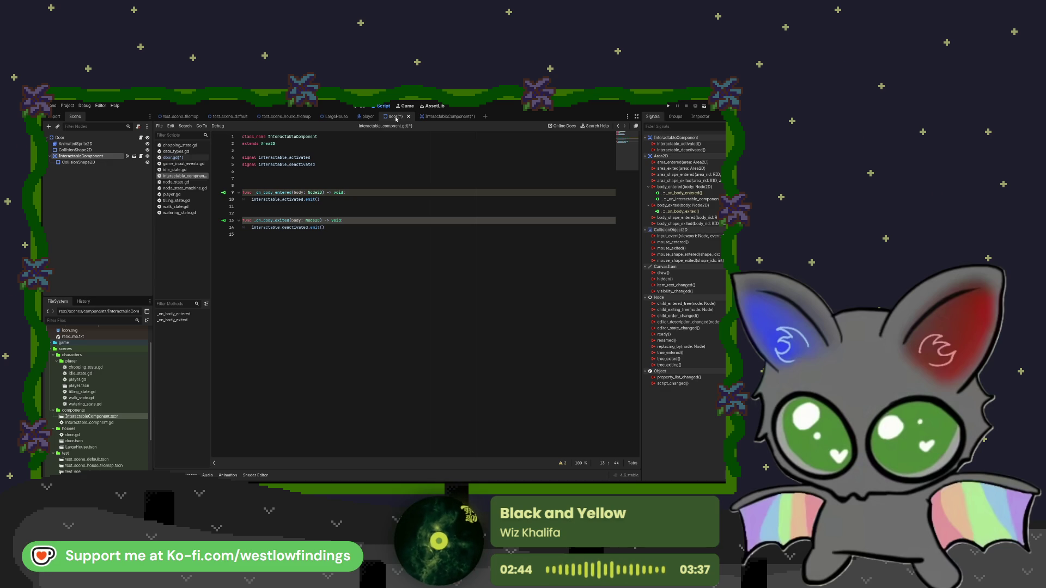
- Open door.gd from the InteractableComponent scene and begin an 'in' line inside _ready
click(443, 117)
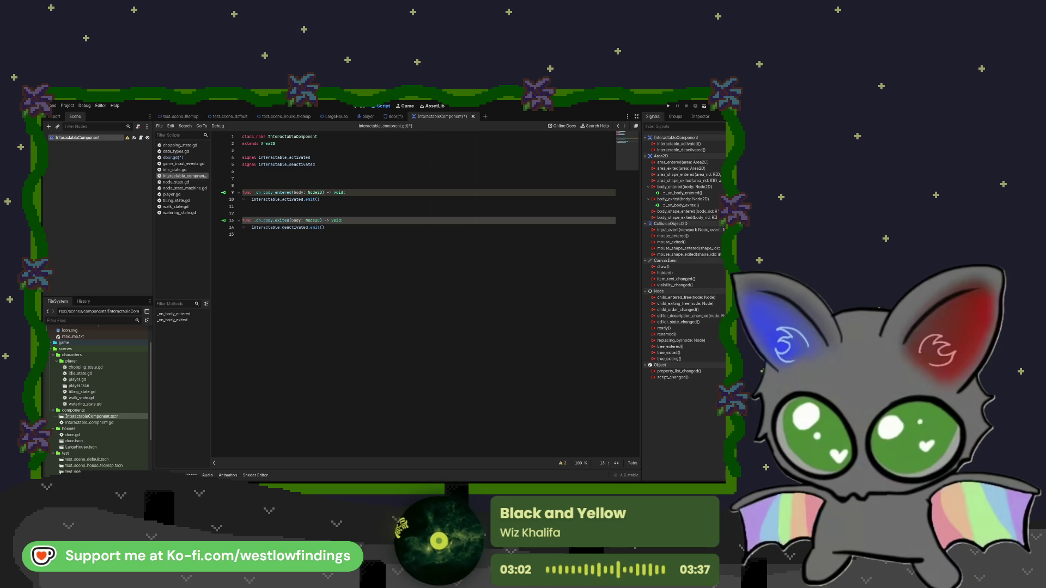
click(172, 158)
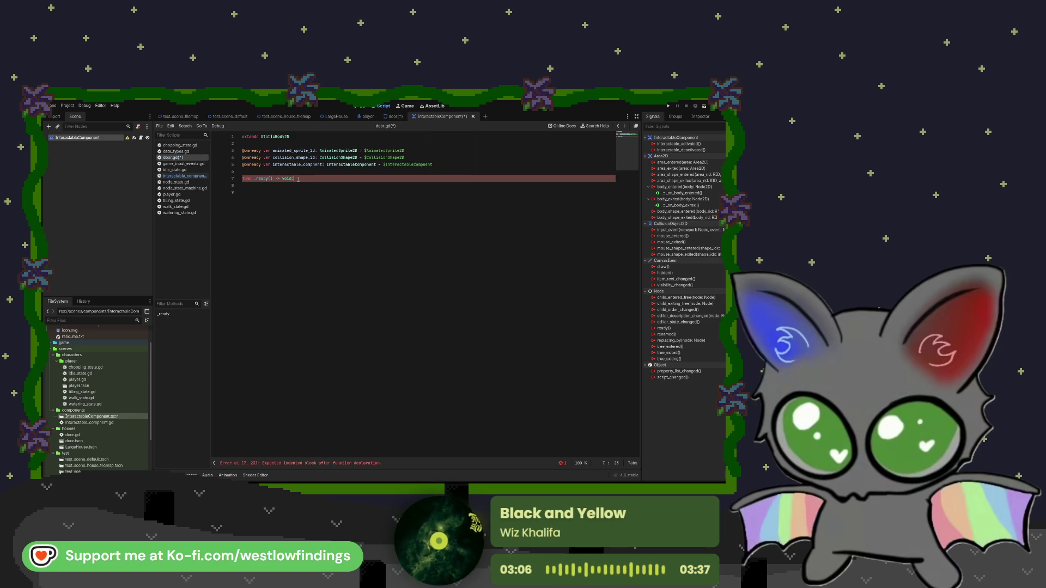
key(Return)
text(inter)
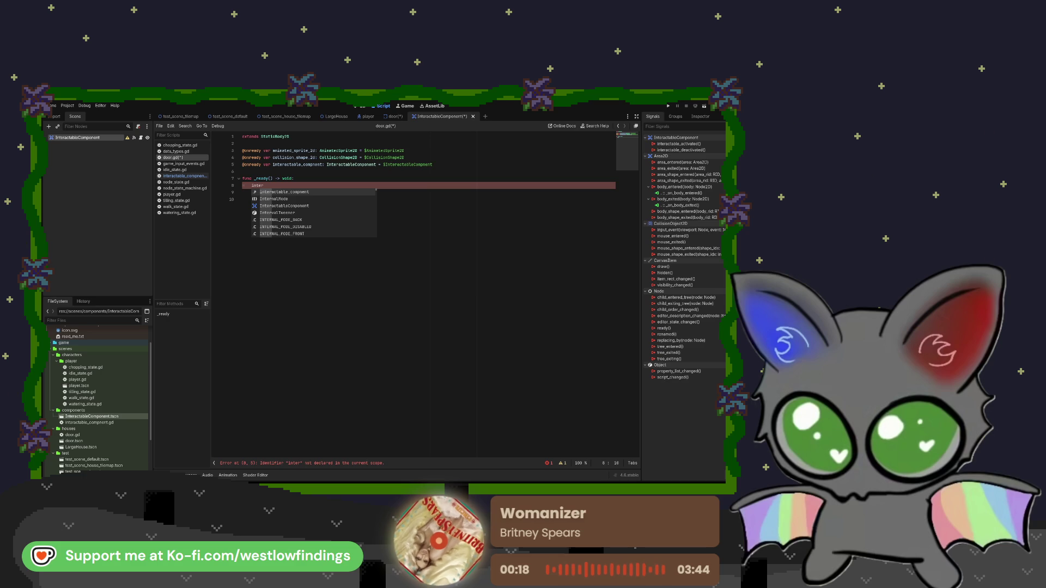
- Delete the misspelled component declaration on line 5 of door.gd
click(423, 164)
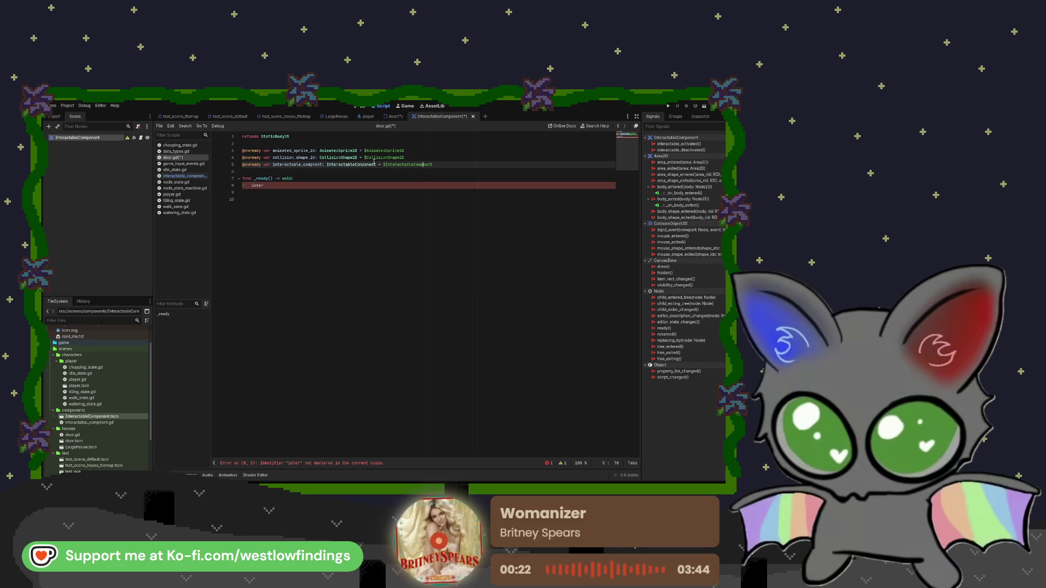
click(392, 116)
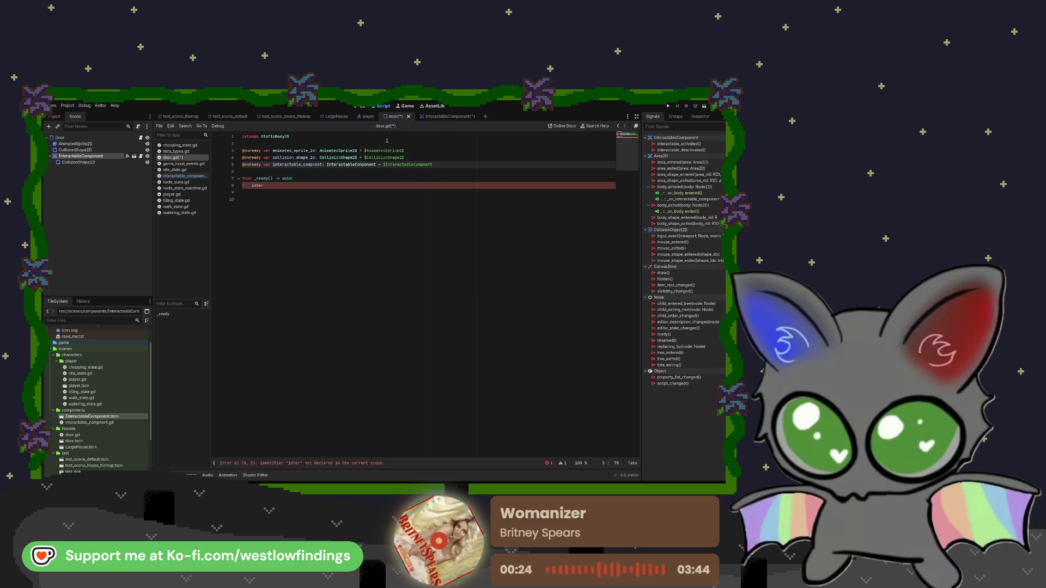
drag(442, 165, 291, 168)
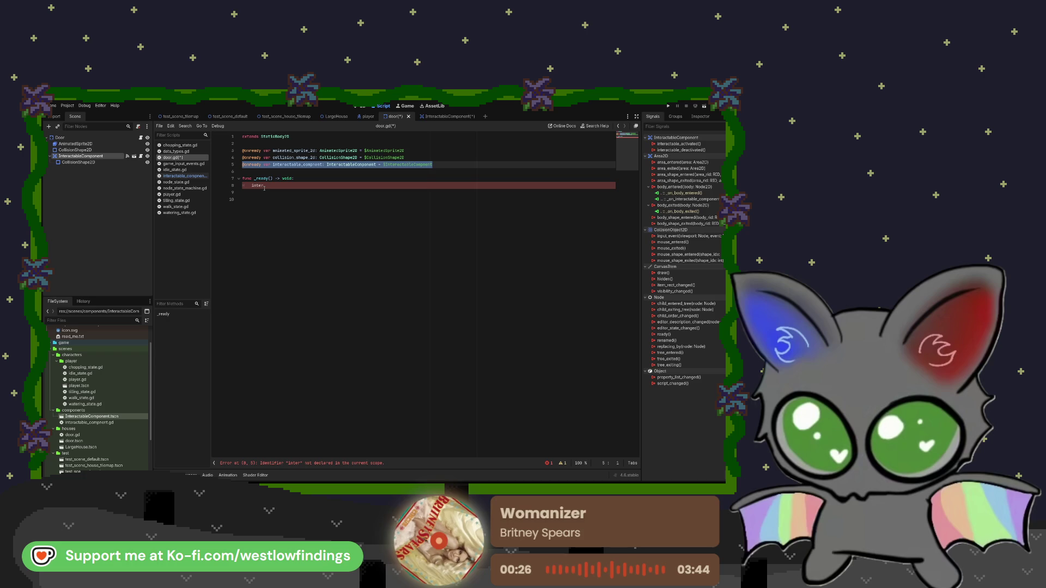
key(BackSpace)
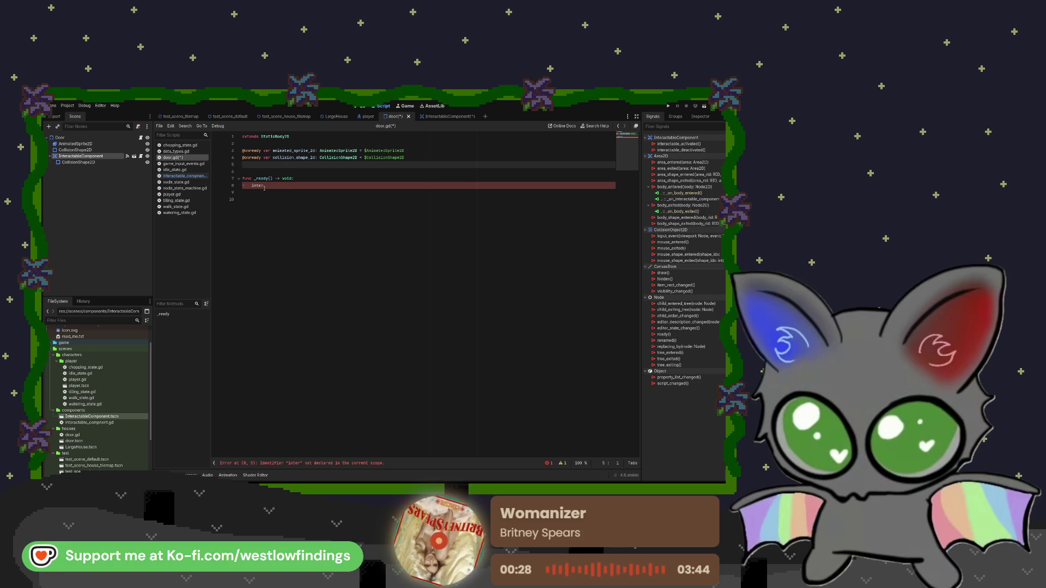
key(BackSpace)
drag(82, 156, 262, 166)
click(274, 185)
text(actable)
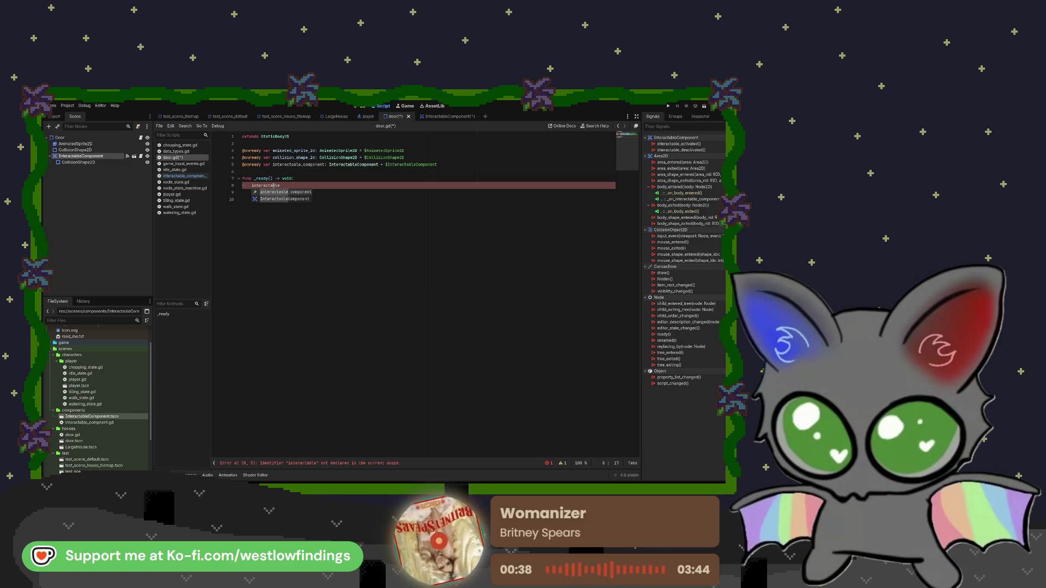
key(Return)
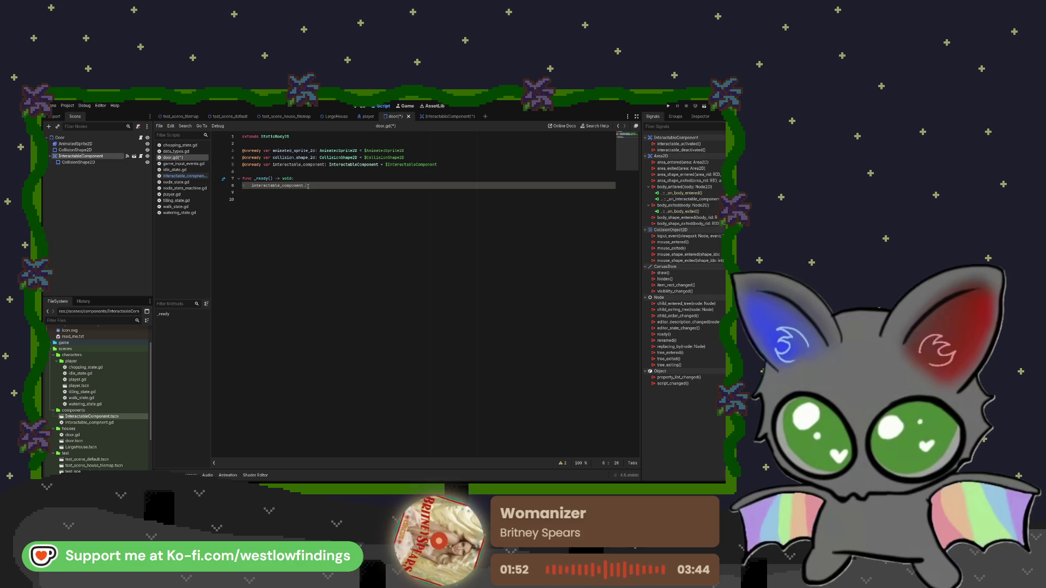
- Connect interactable_activated to a handler that plays the "open_door" animation
text(.inter)
key(Return)
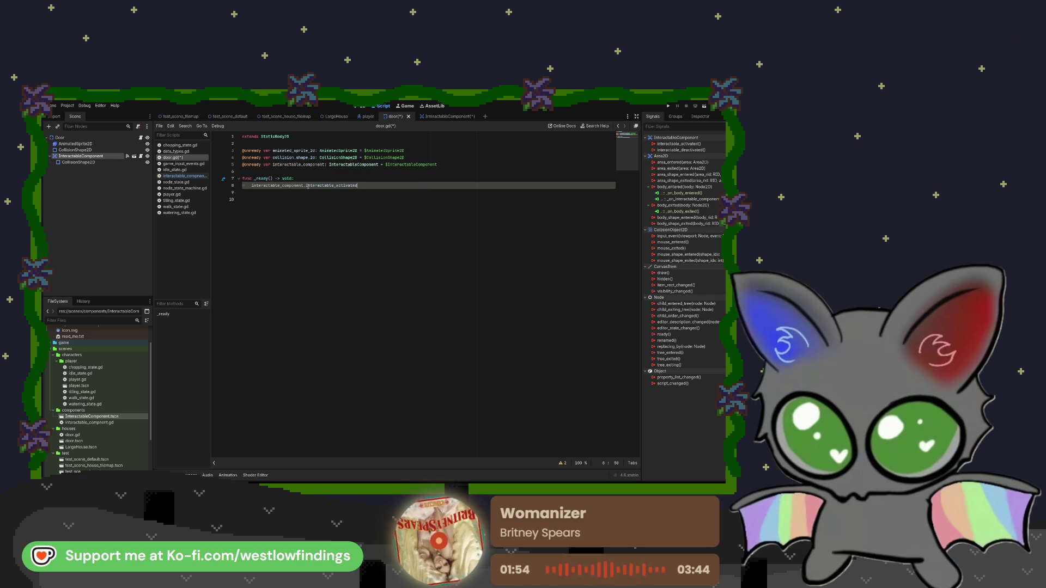
text(.connec)
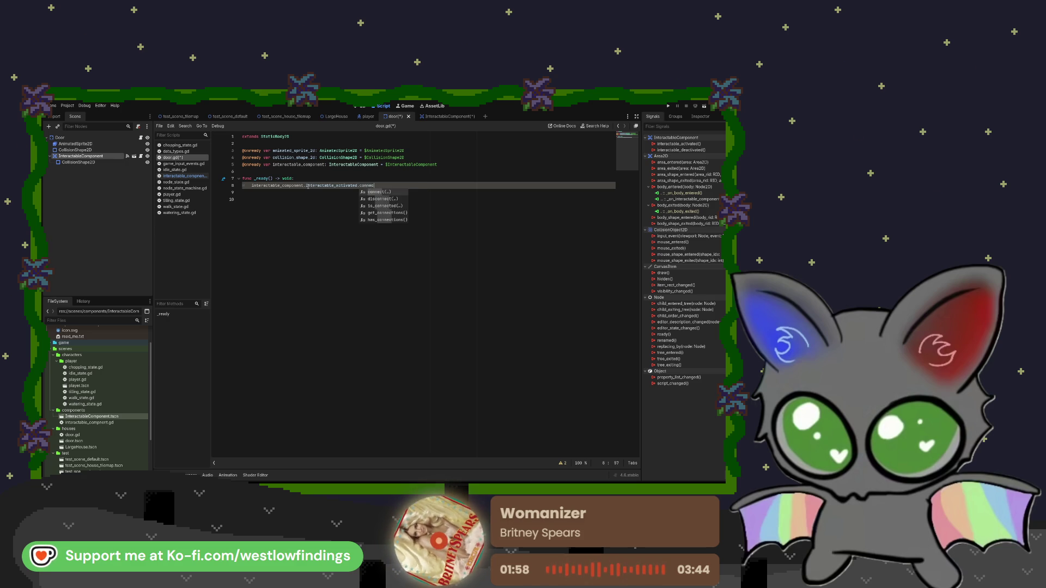
key(Return)
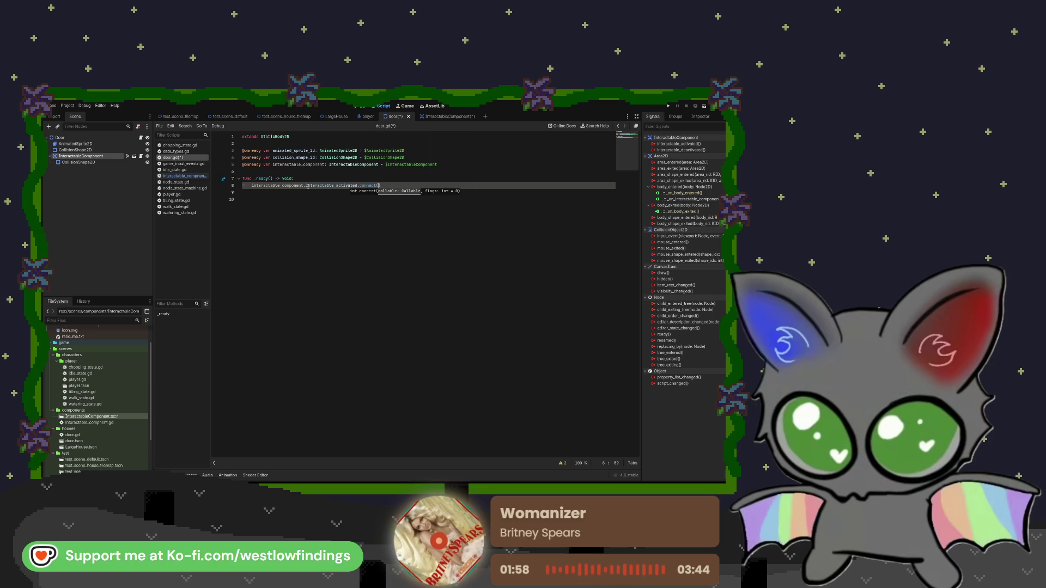
text(on_)
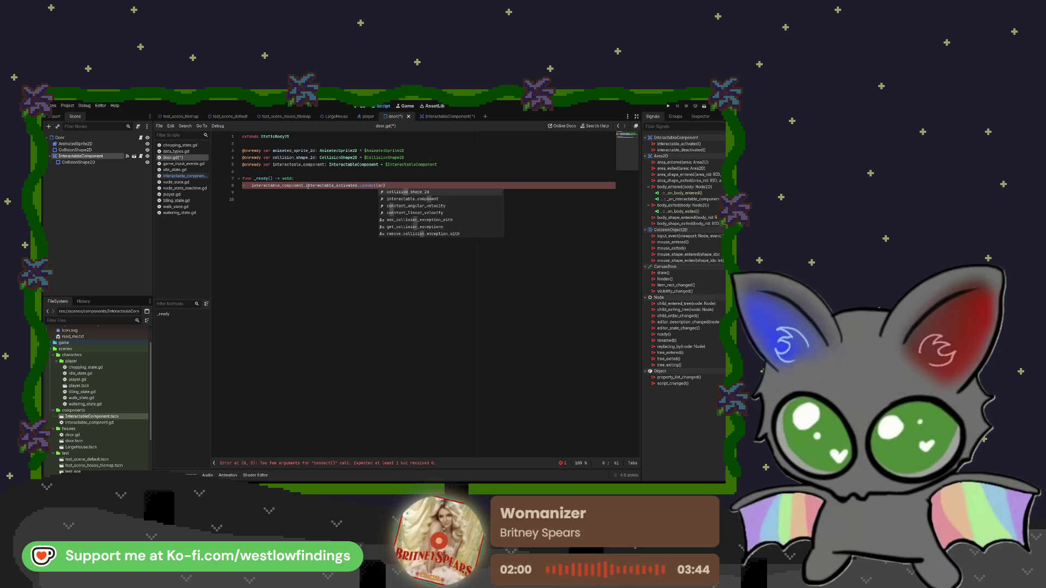
text(interactable_activated)
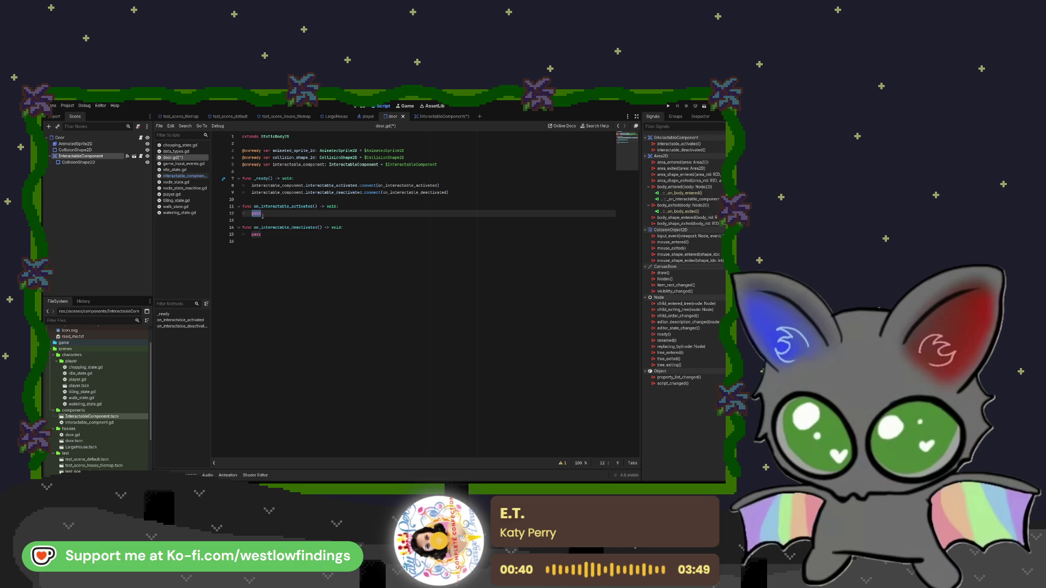
text(im)
key(Return)
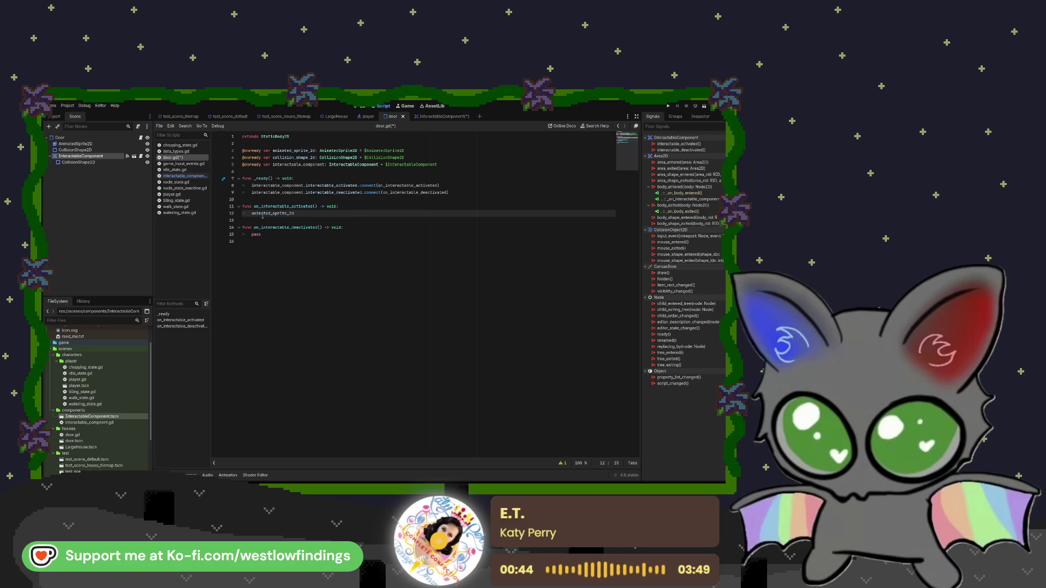
text(.play)
key(Return)
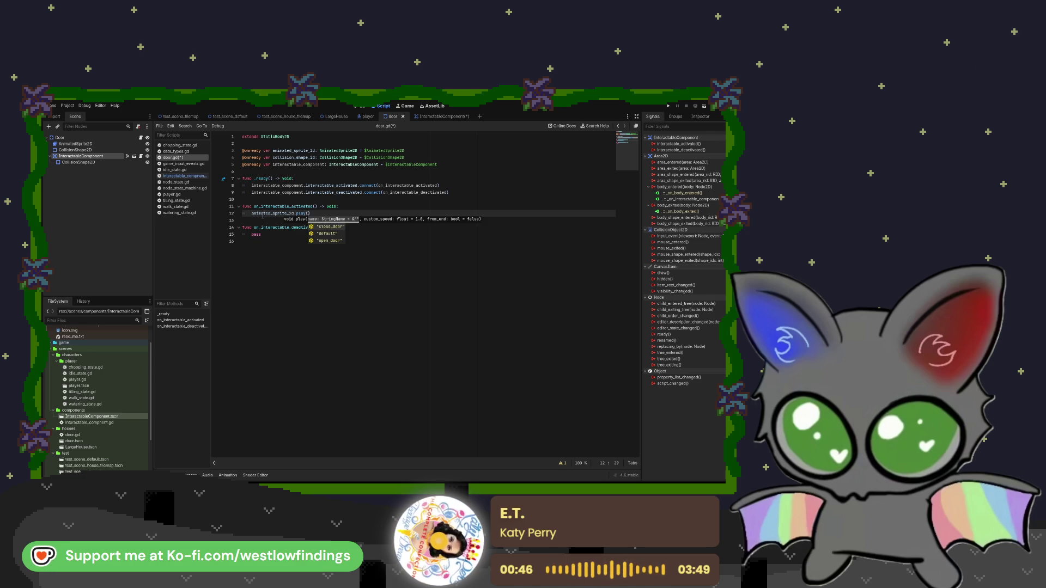
key(Down)
key(Down)
key(Return)
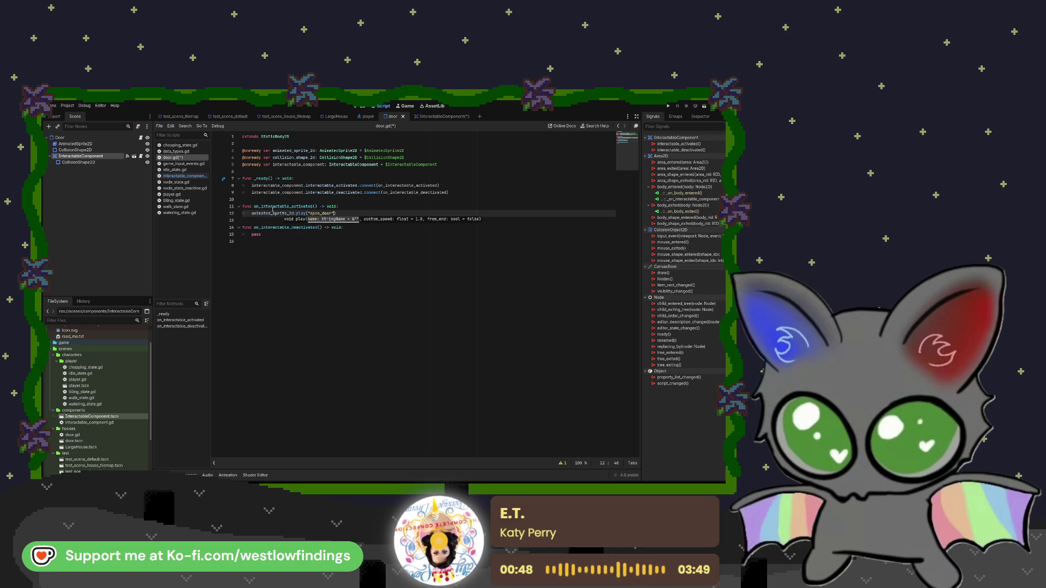
- Replace the deactivated handler's pass with animated_sprite_2d.play("close_door")
click(285, 235)
key(BackSpace)
key(BackSpace)
key(BackSpace)
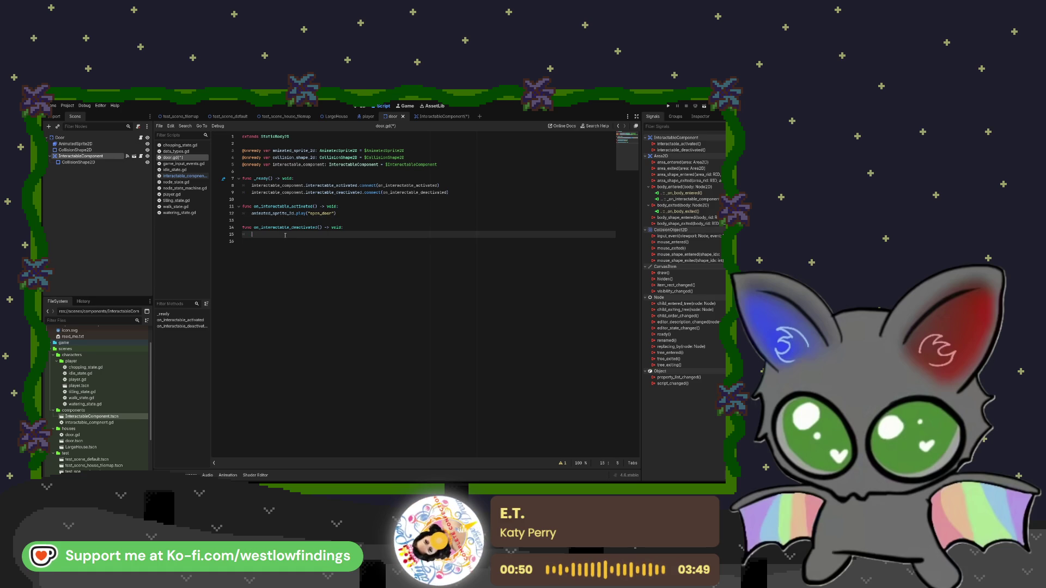
text(ani)
key(Return)
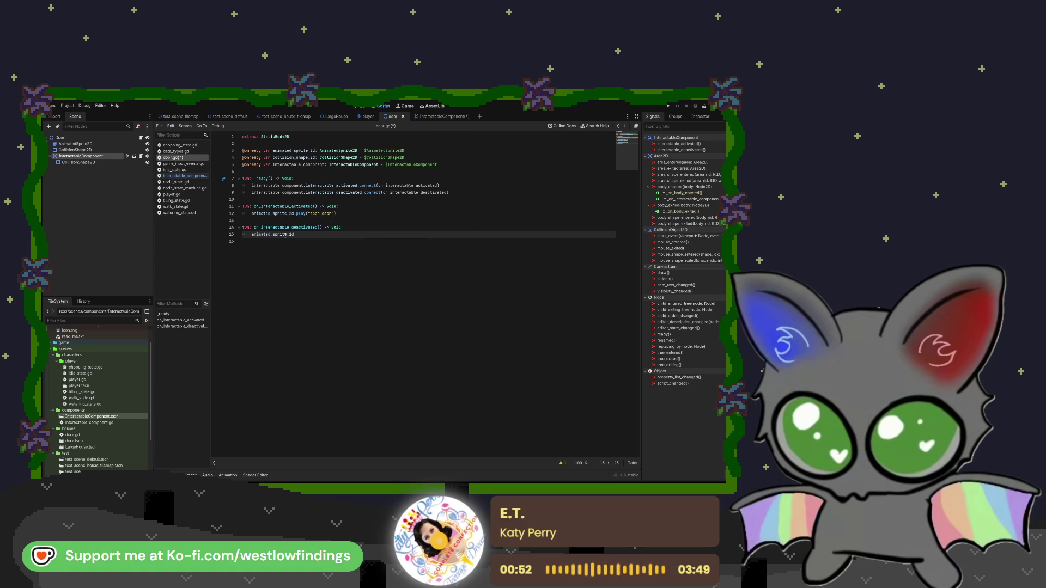
text(.play)
key(Return)
key(Return)
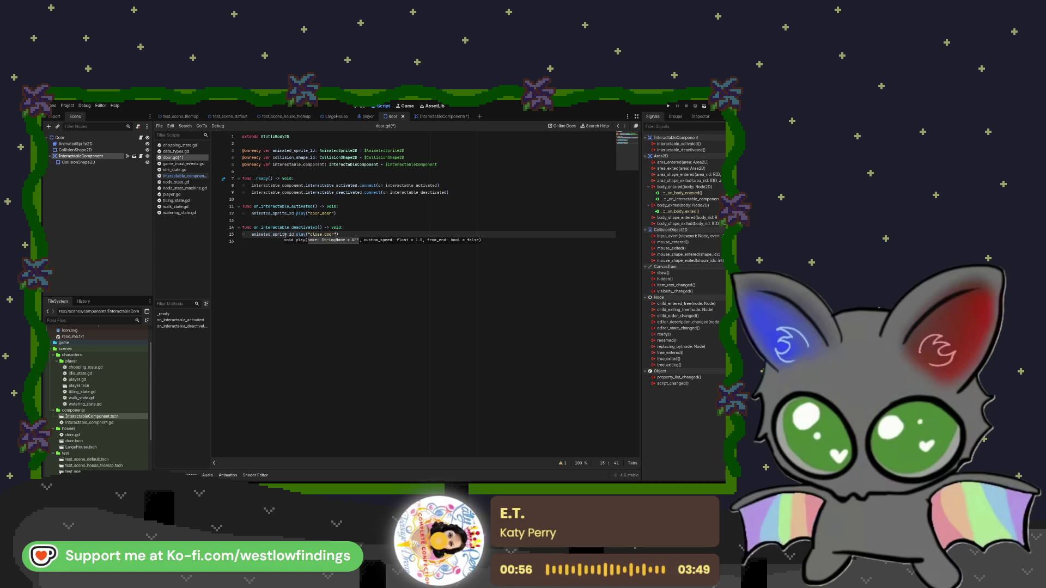
click(262, 220)
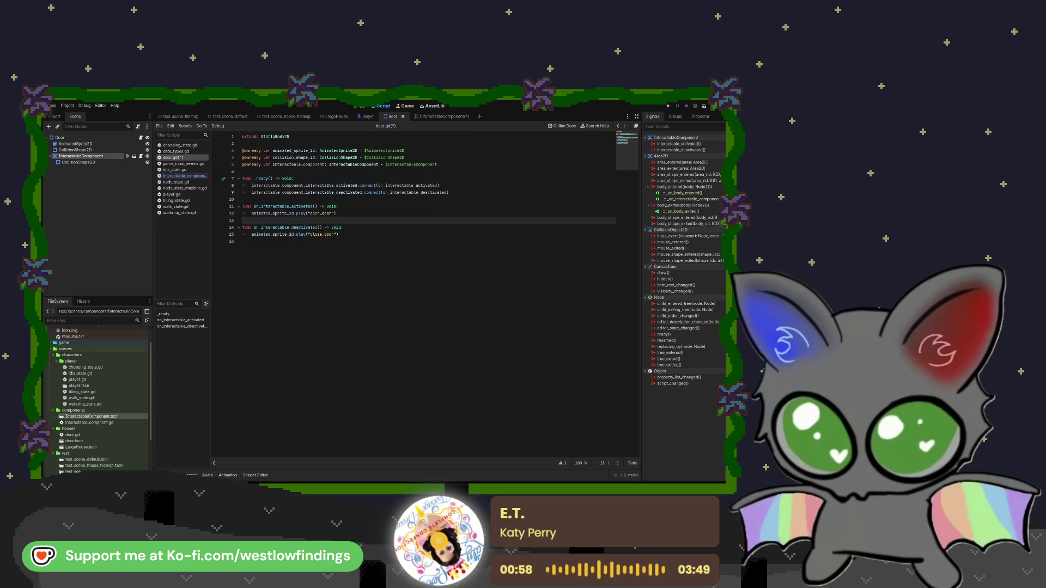
click(343, 213)
key(Return)
- Add print("activated") below the open_door call
text(print)
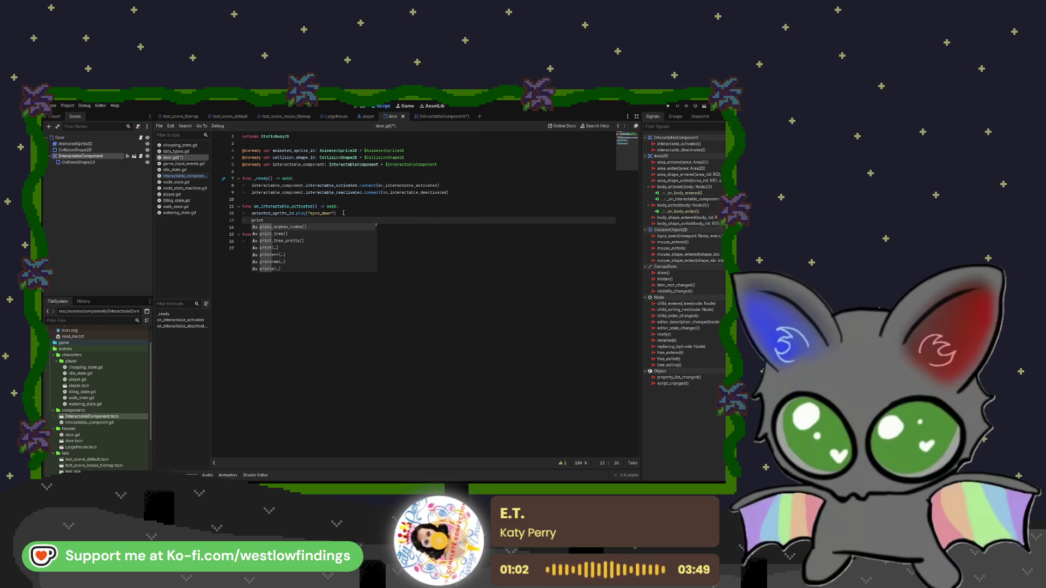
key(Down)
key(Down)
key(Down)
key(Return)
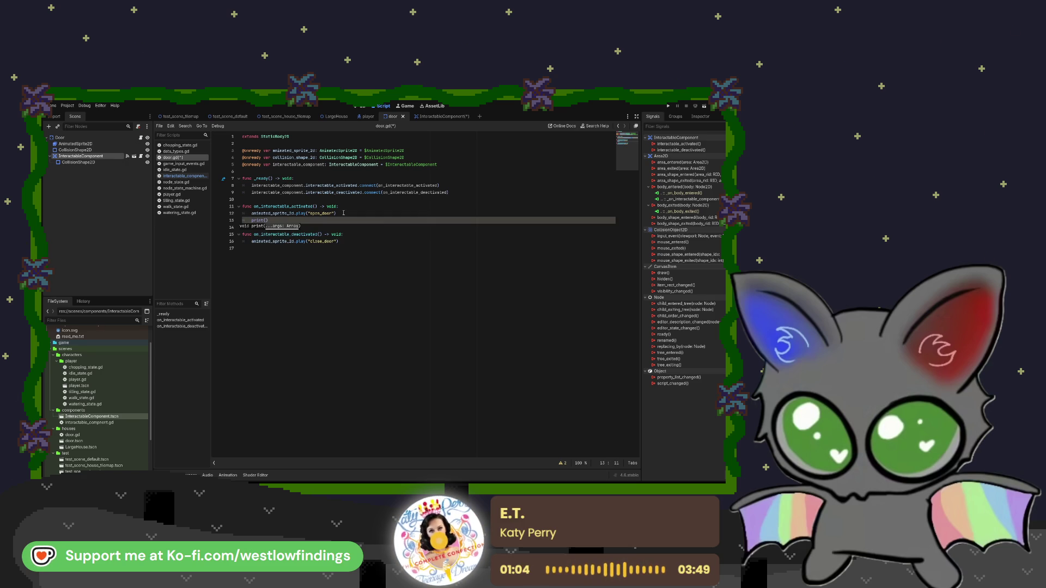
text("activated)
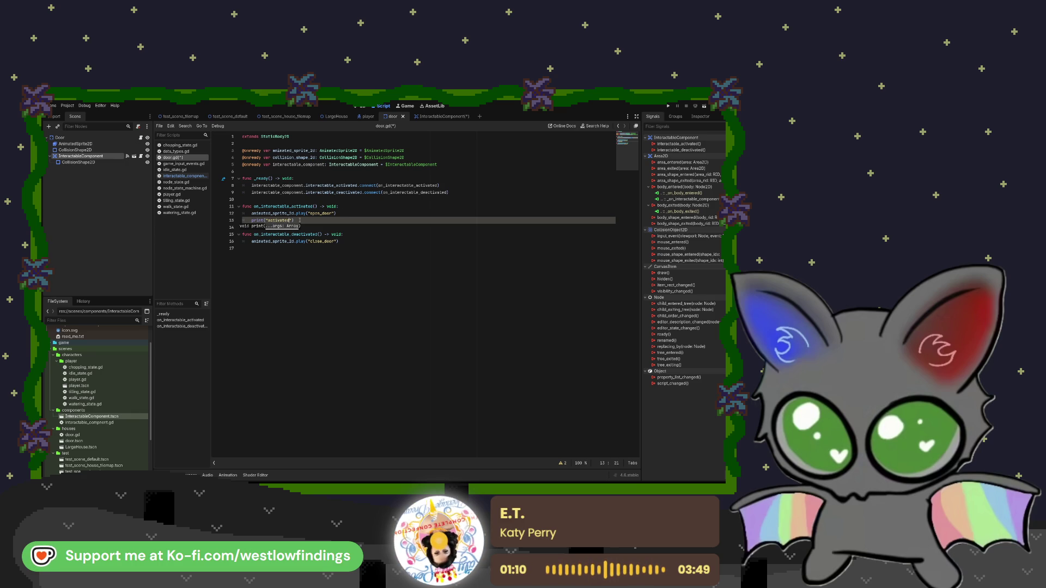
- Copy the print line under close_door and change it to print("deactivated")
drag(297, 220, 248, 221)
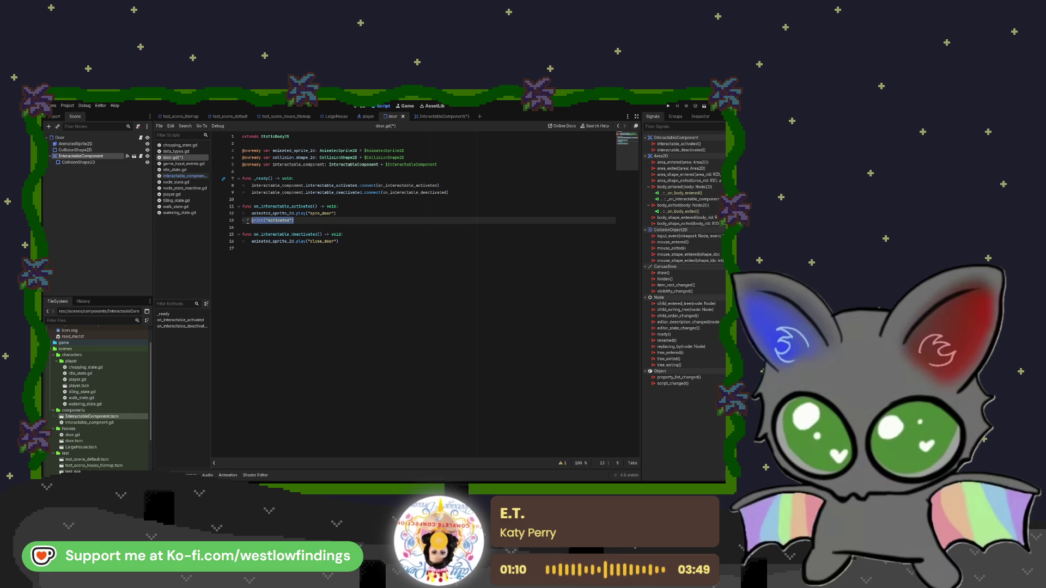
key(ctrl+c)
click(346, 242)
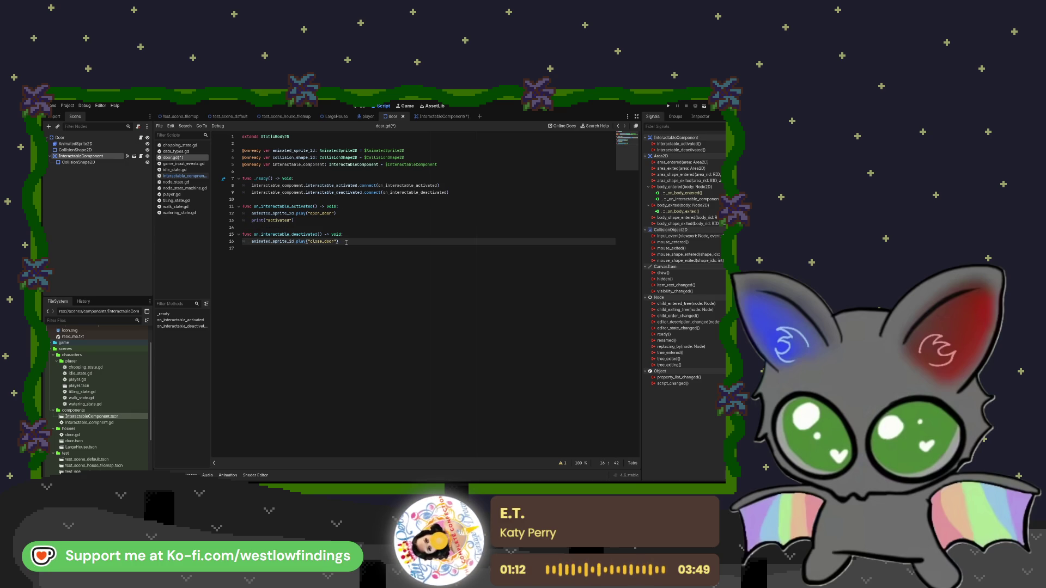
key(Return)
key(ctrl+v)
key(Left)
key(Left)
key(Left)
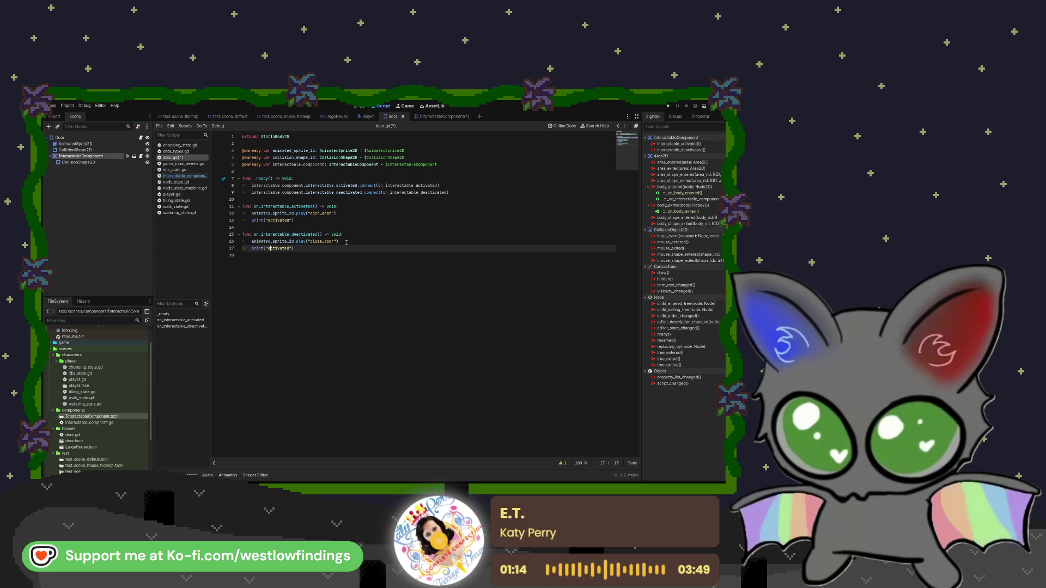
text(de)
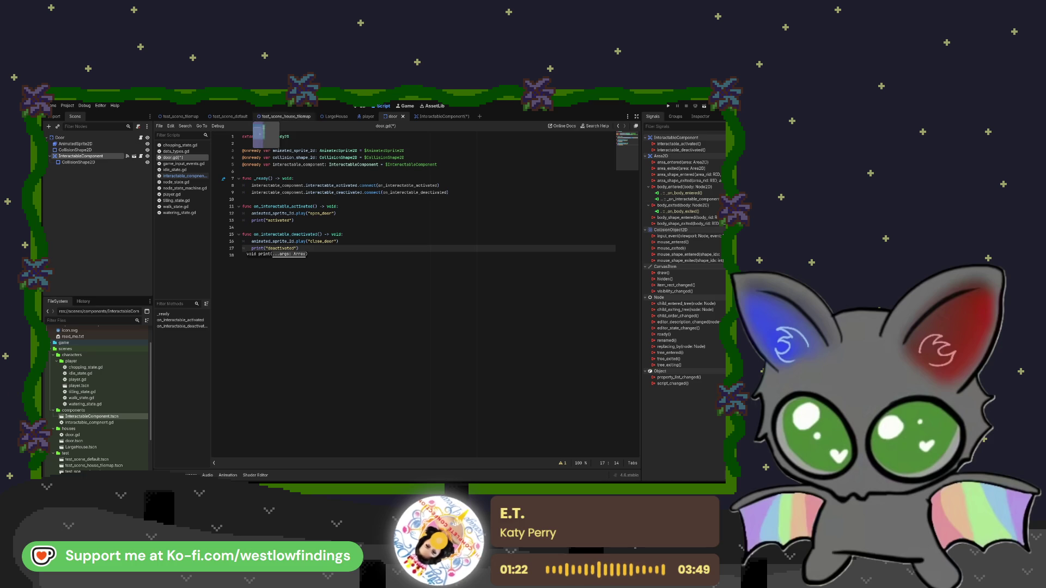
click(284, 117)
- Run the house tilemap test scene, trigger the door in-game, then stop the game
click(700, 107)
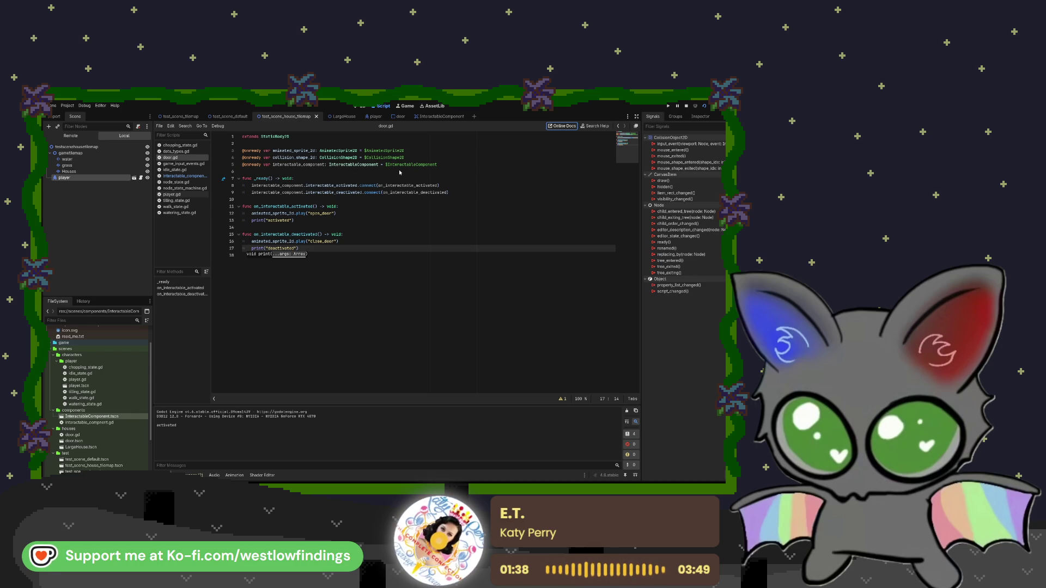
key(Down)
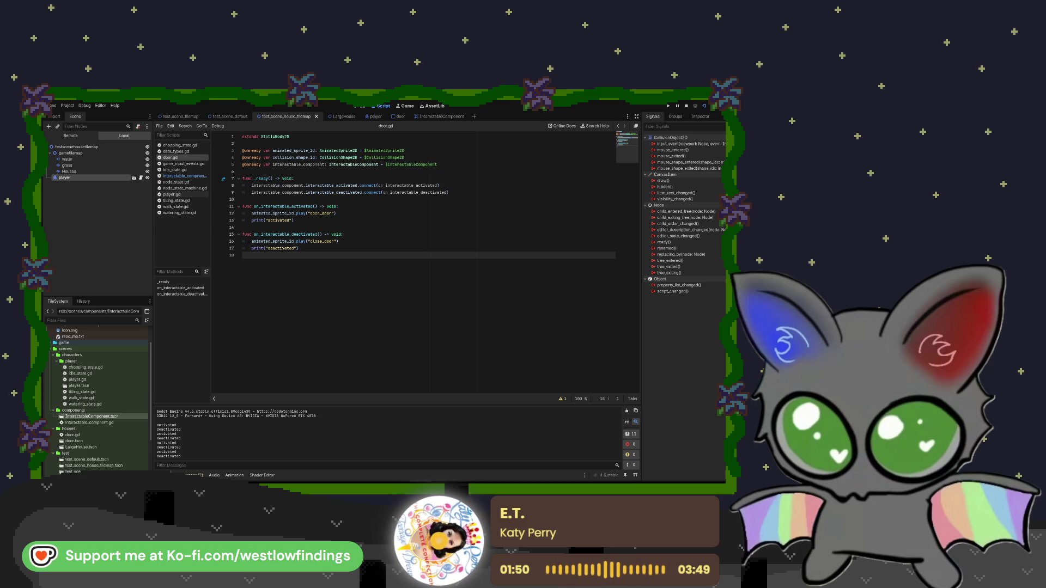
key(F8)
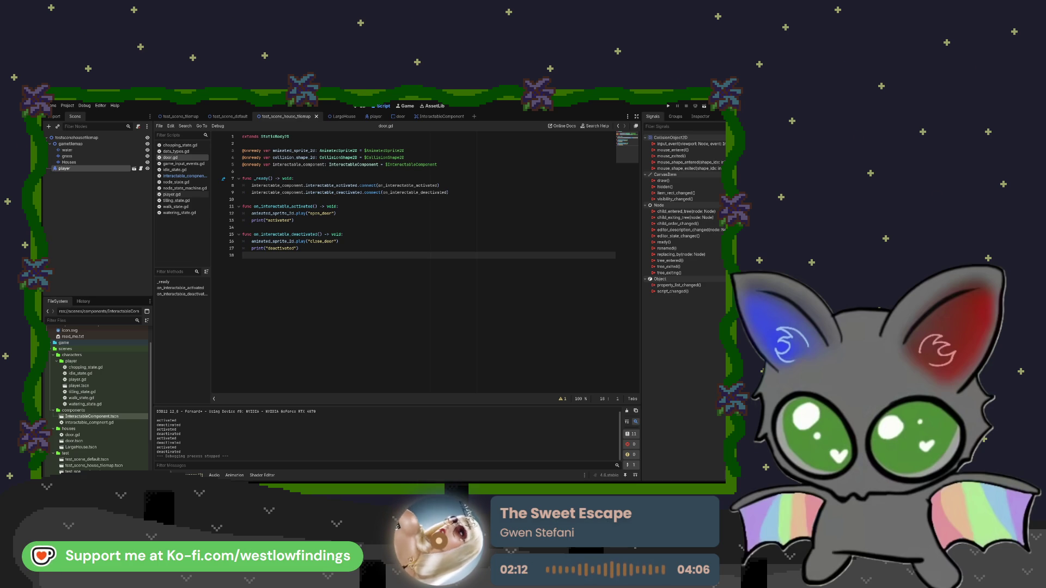
- Return to the door scene
click(396, 117)
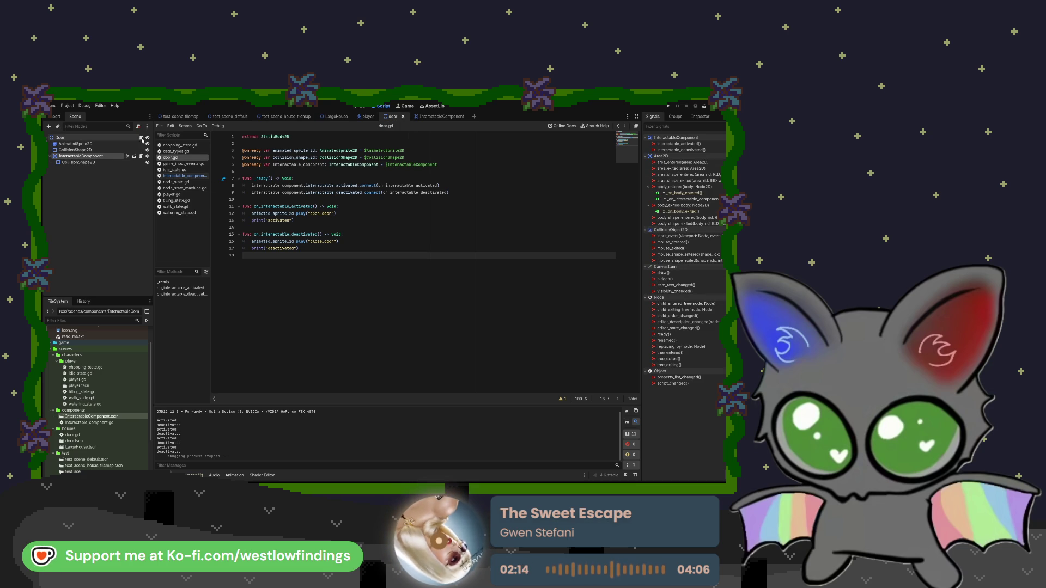
- Inspect the door scene in the 2D view, then go back to the door.gd script
click(347, 108)
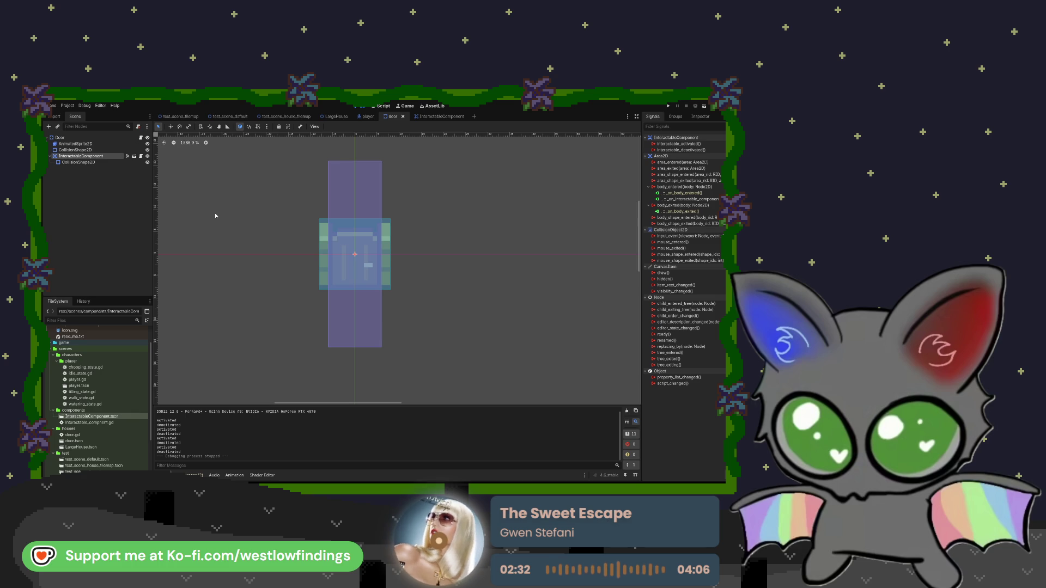
click(383, 106)
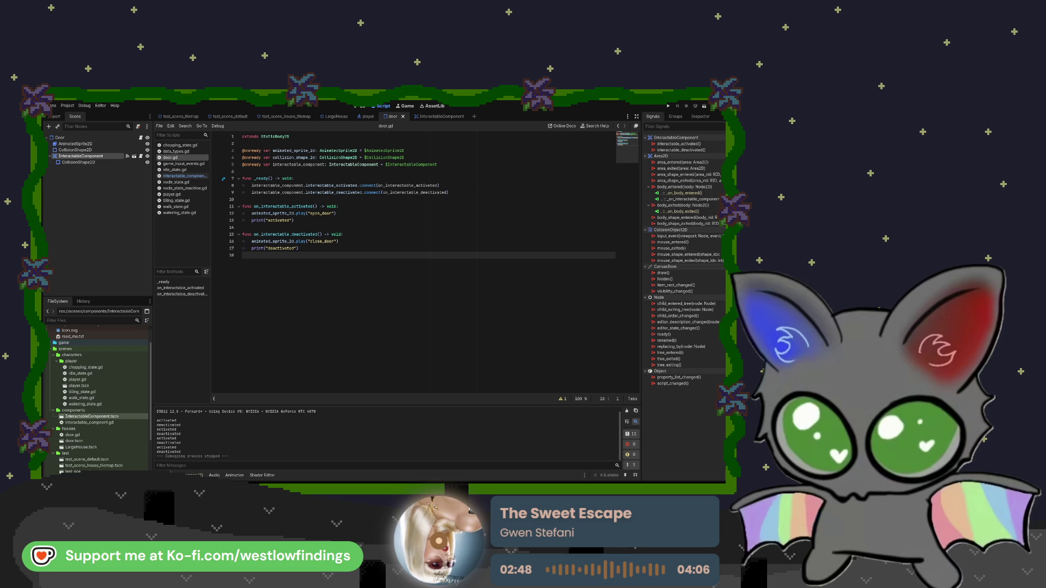
click(344, 216)
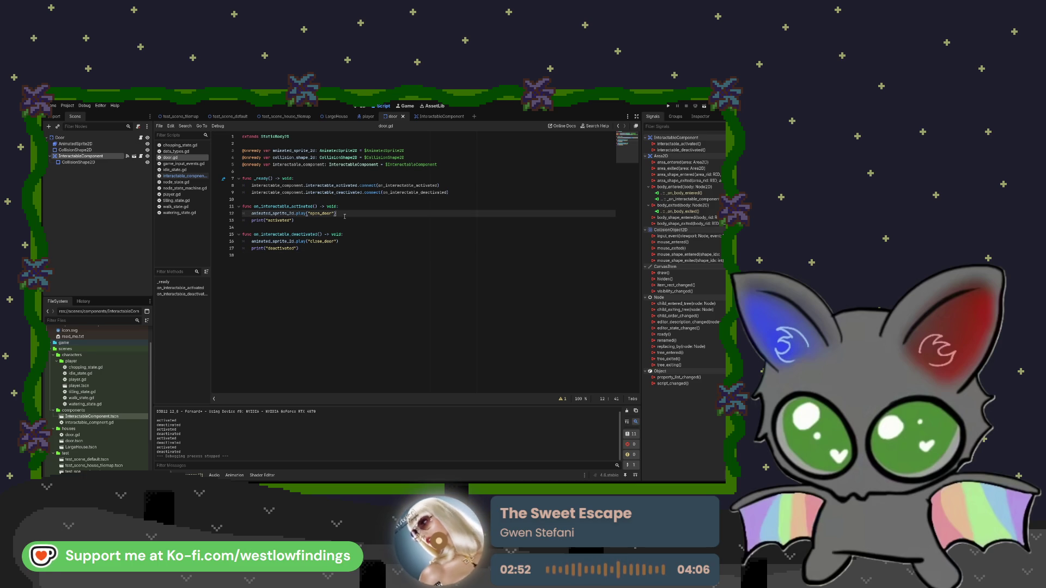
- Add collision_layer = 1 at the end of _ready in door.gd
click(352, 198)
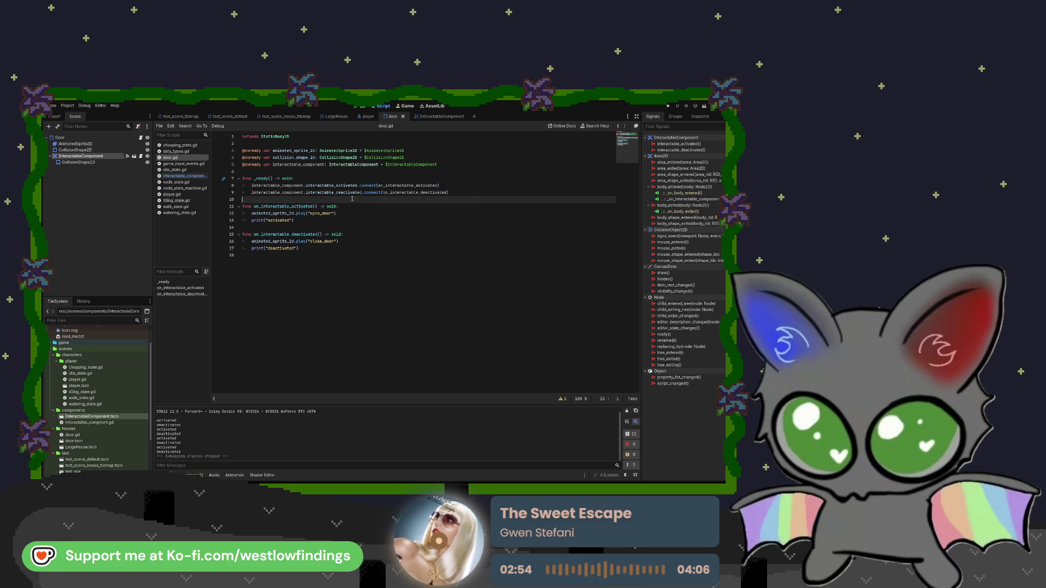
key(Tab)
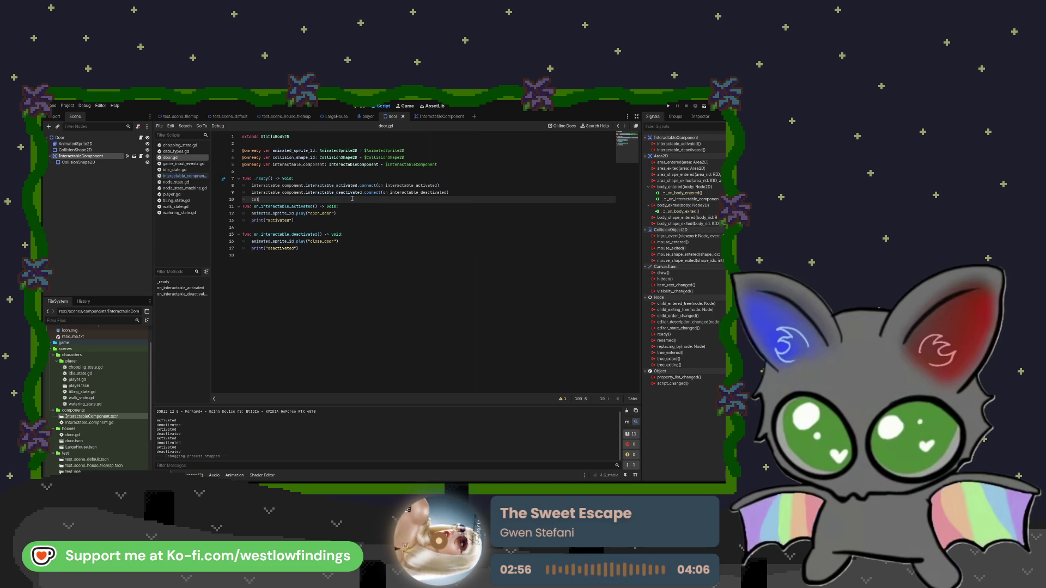
text(colli)
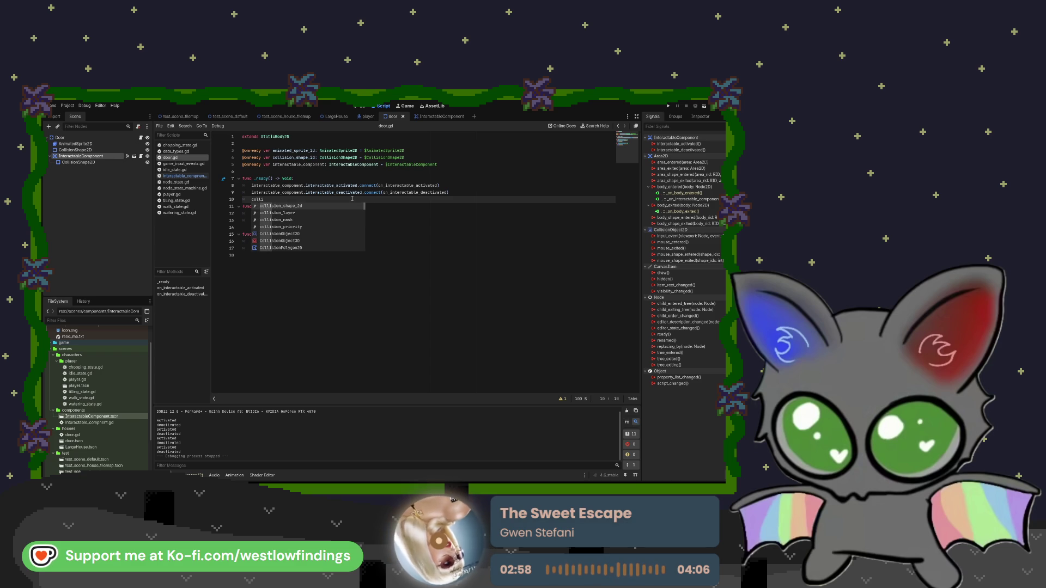
key(Down)
key(Return)
text(=)
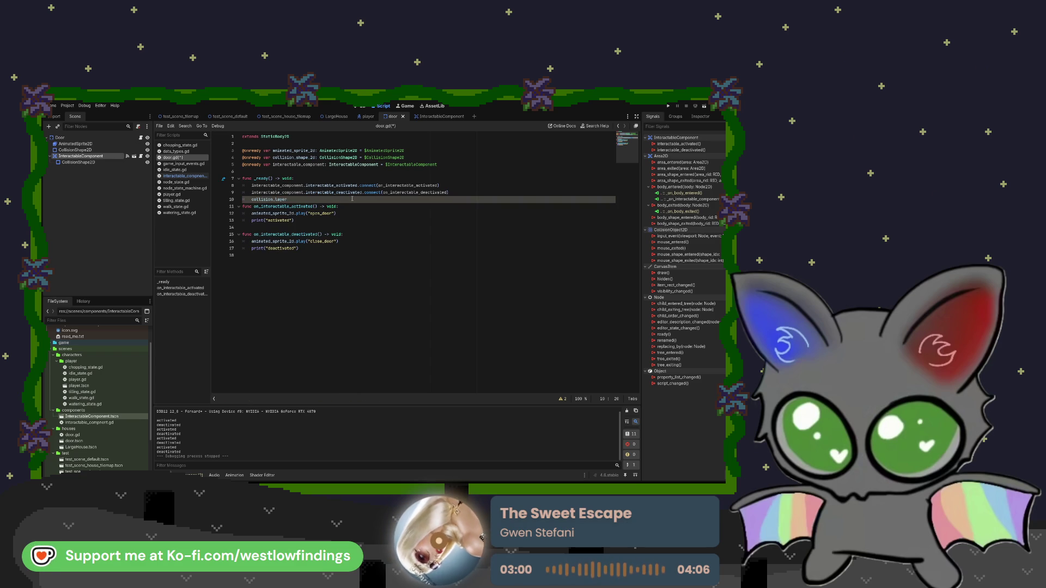
text( 1)
key(Return)
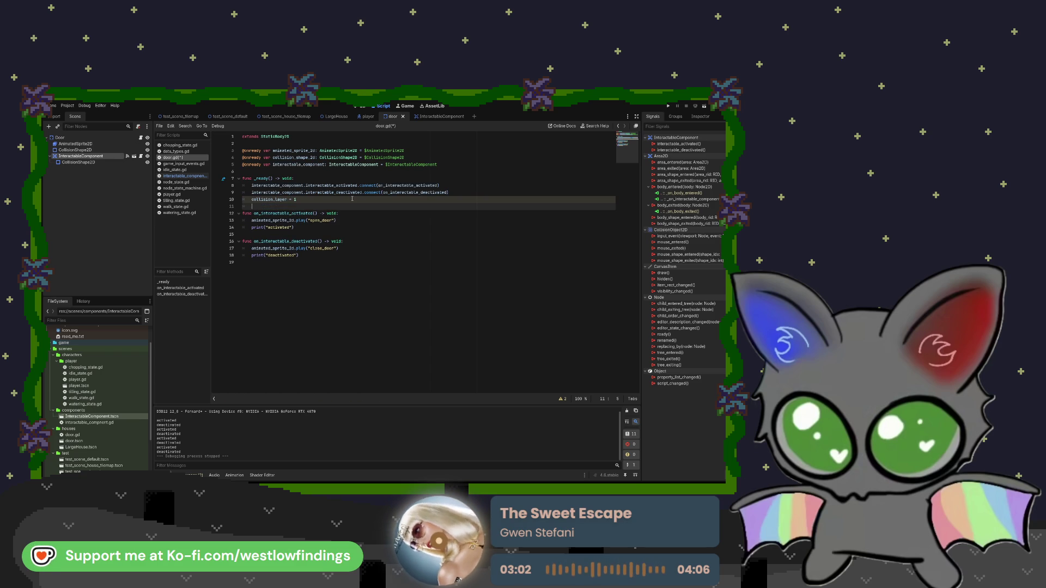
- Set collision_layer = 2 in the activated handler, before its print
key(Down)
key(Down)
key(Down)
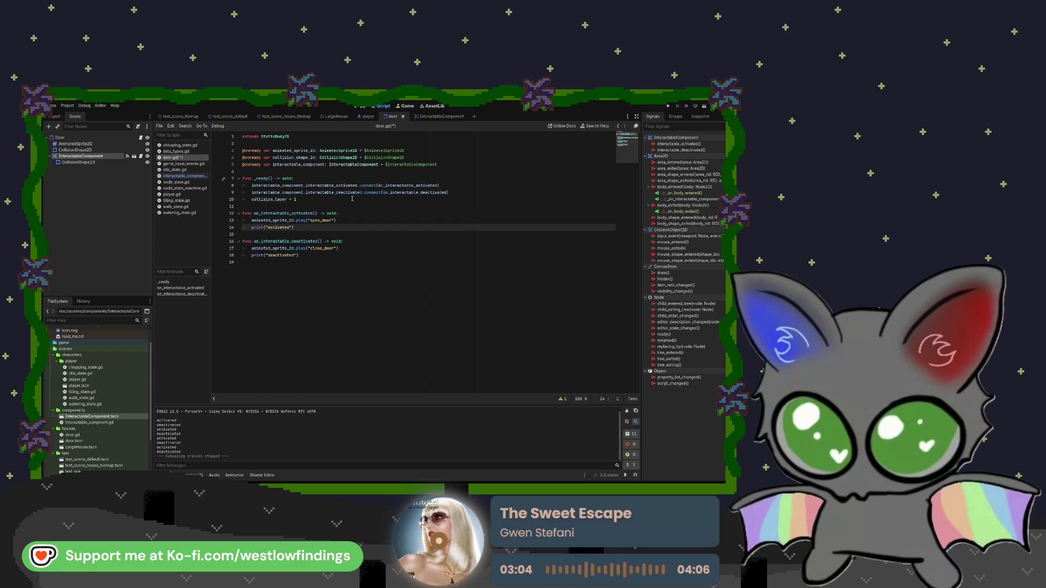
key(Return)
key(Up)
key(Tab)
text(col)
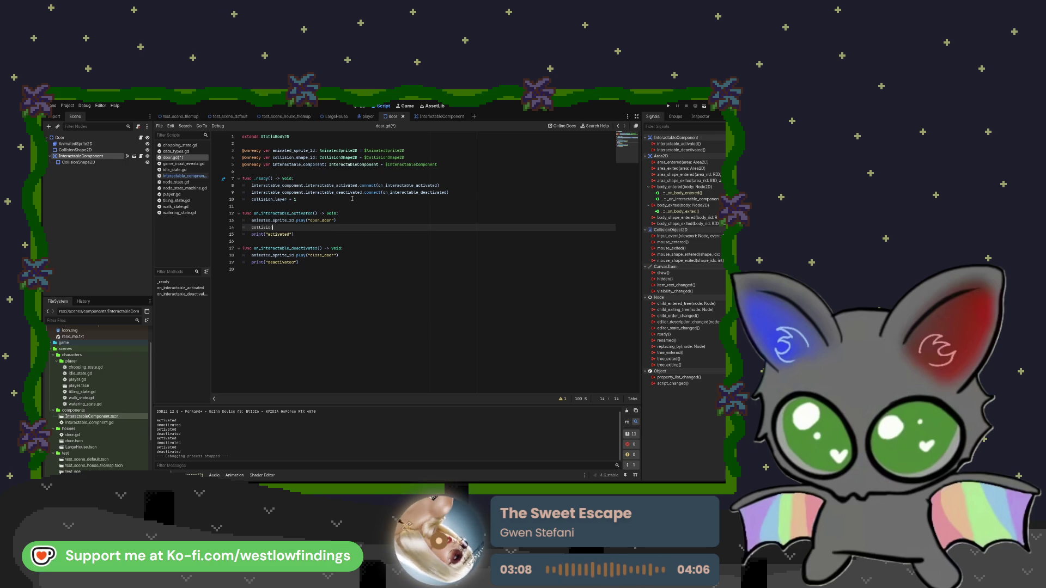
key(Down)
key(Return)
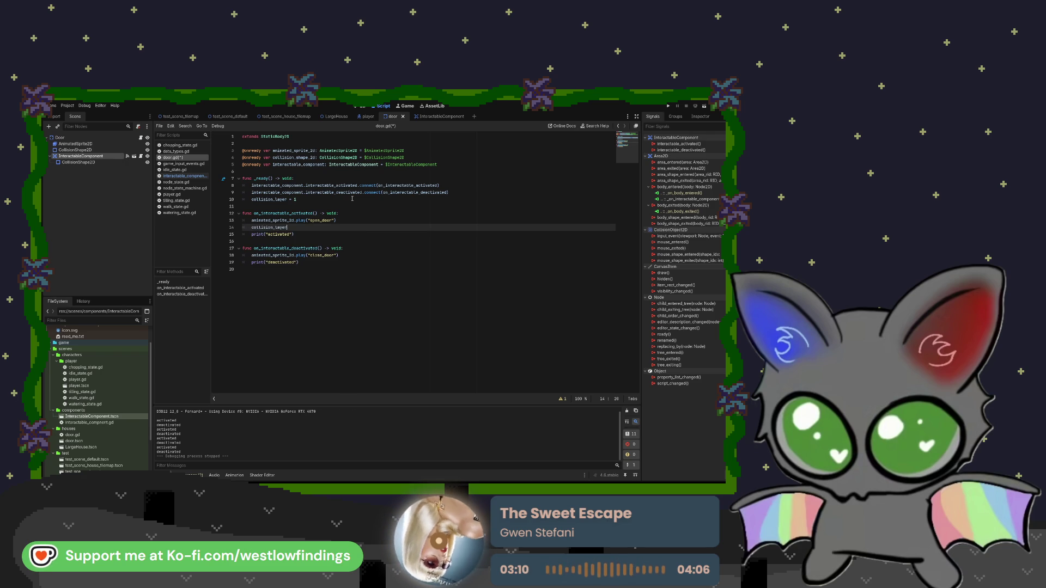
text( = 2)
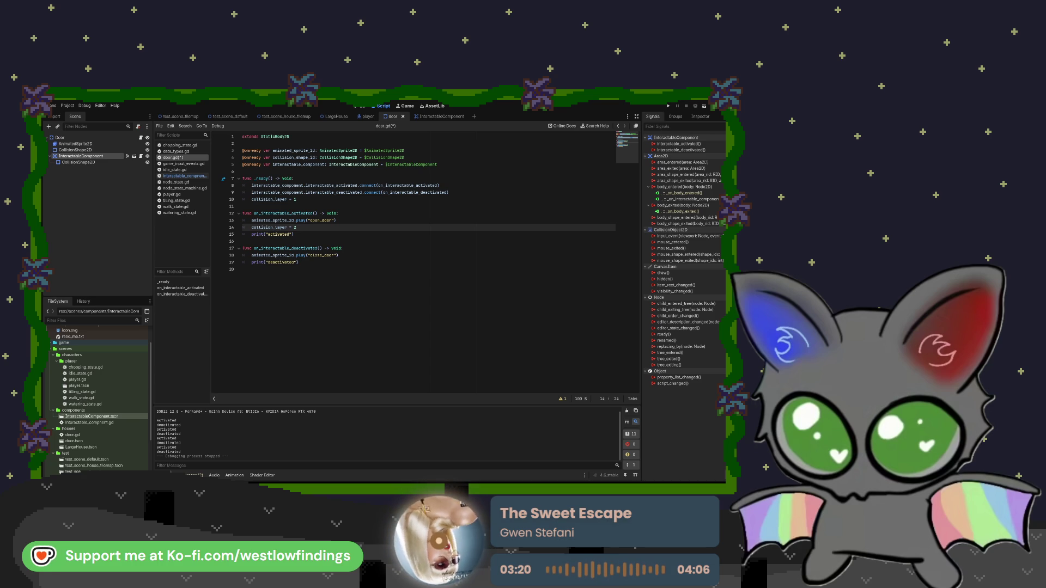
- Set collision_layer = 1 in the deactivated handler after the close_door animation line
click(347, 253)
key(Return)
text(collisio)
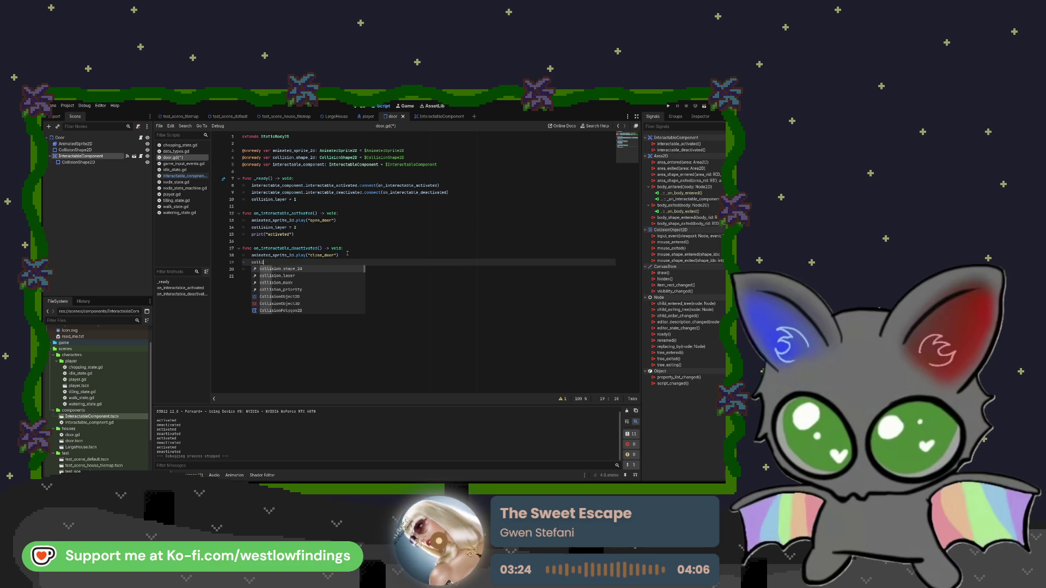
key(Return)
text(= 1)
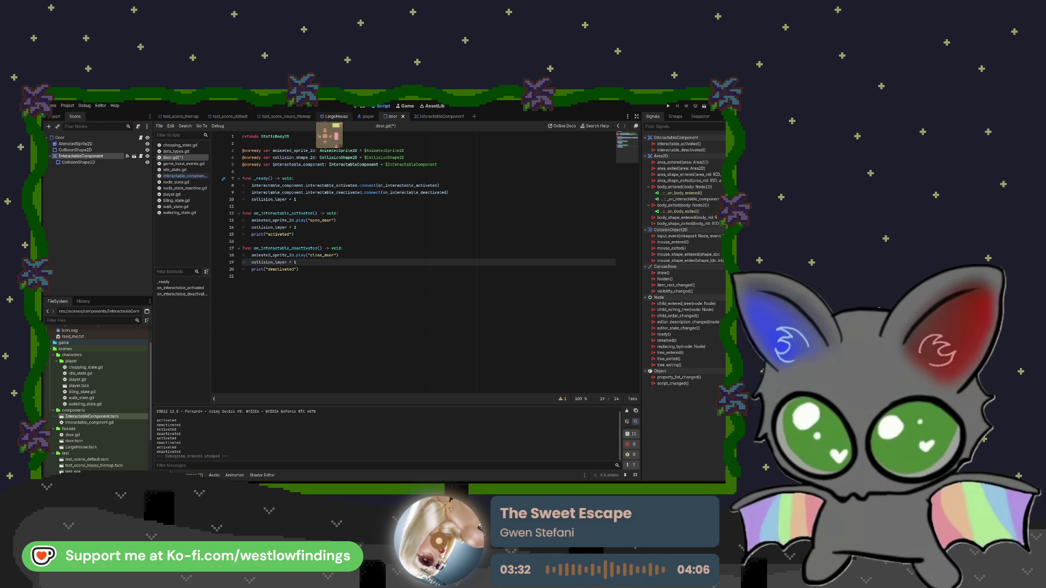
click(286, 116)
- Run the house tilemap test scene to try the door collision, then stop it with F8
click(704, 105)
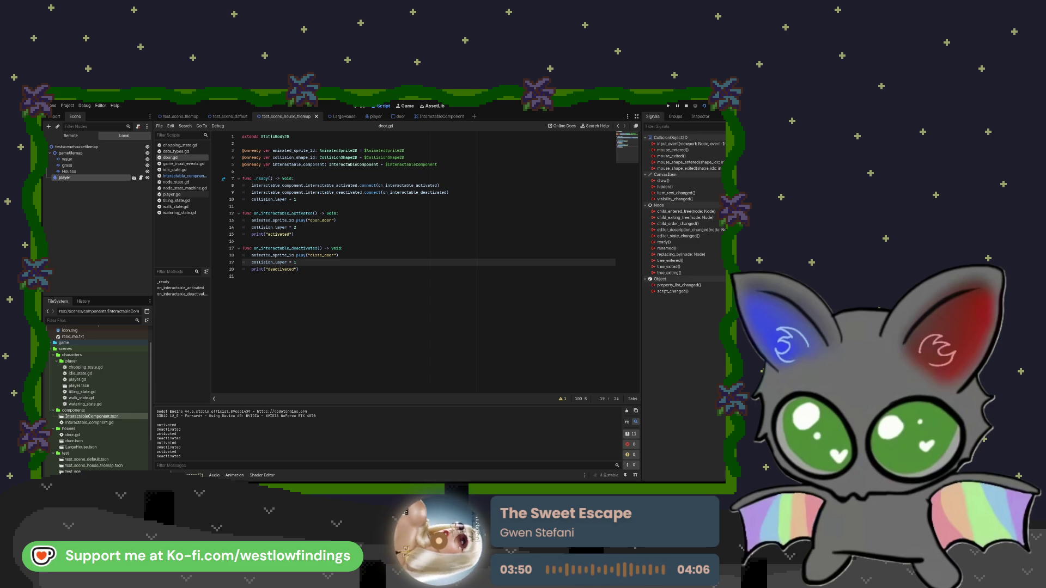
key(F8)
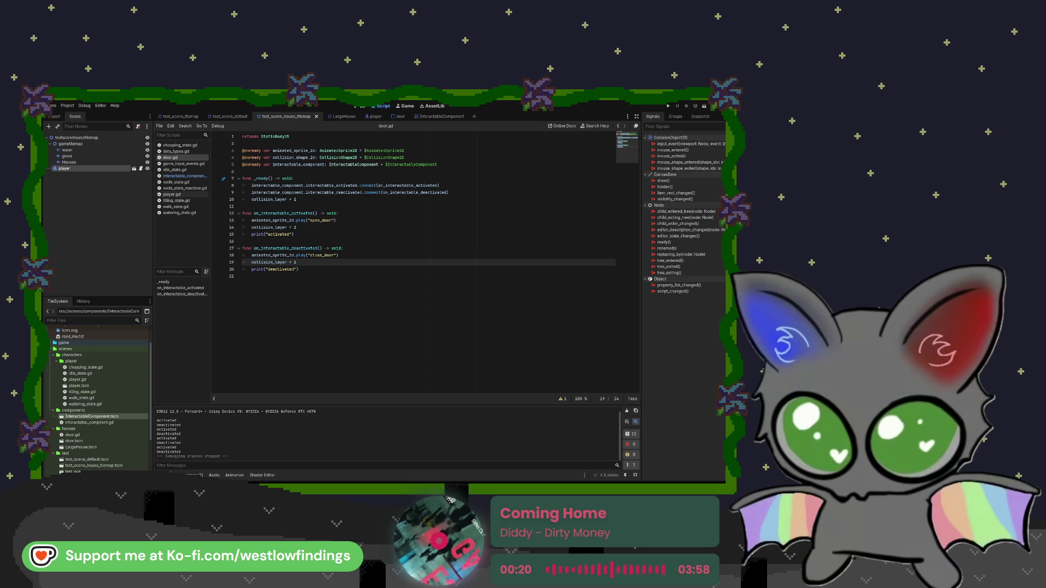
- Clear the two unused-parameter GDScript warnings from the Debugger's Errors list, then return to Output
click(194, 475)
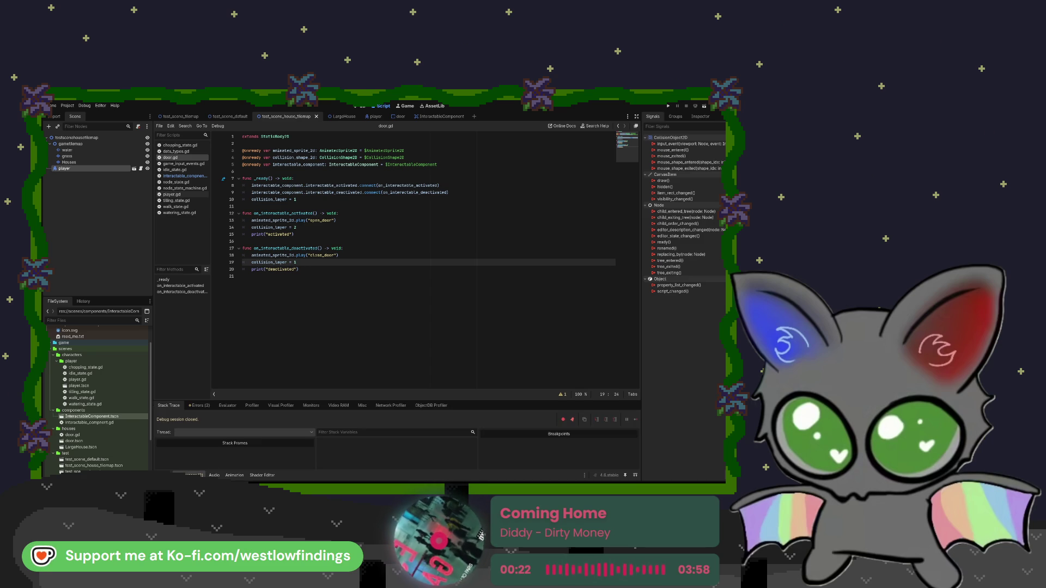
click(199, 405)
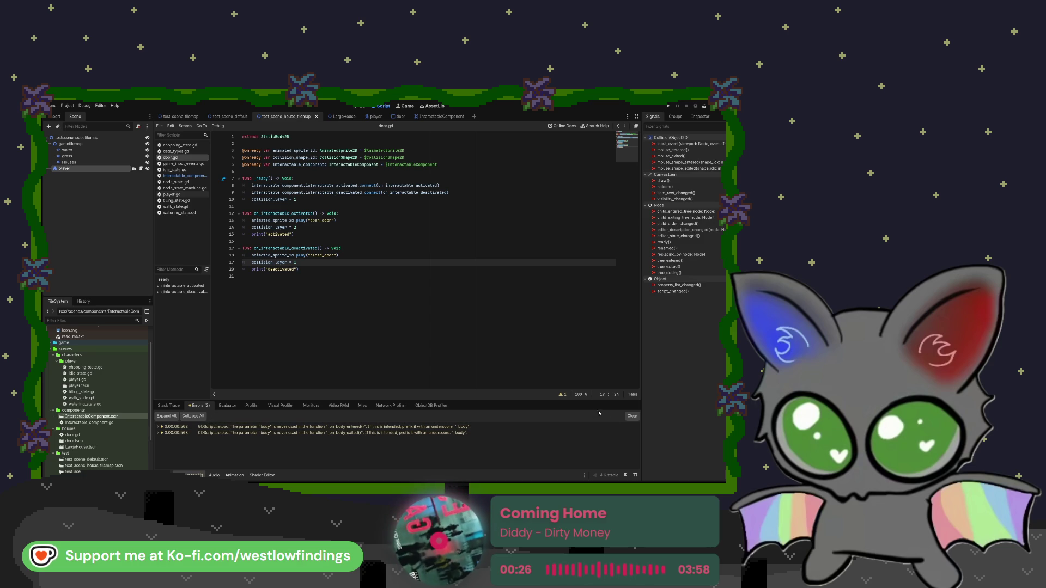
click(631, 416)
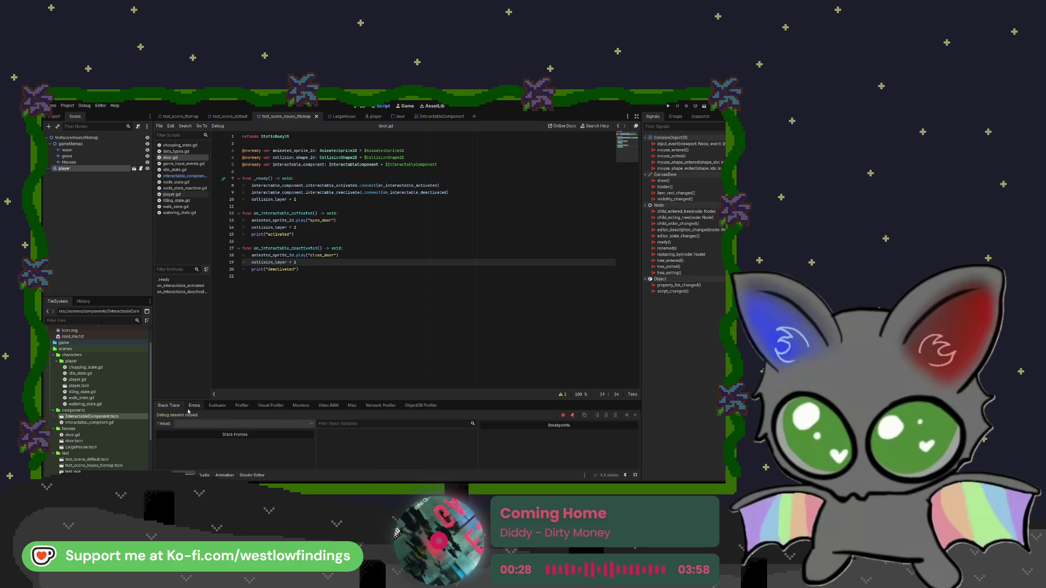
click(188, 475)
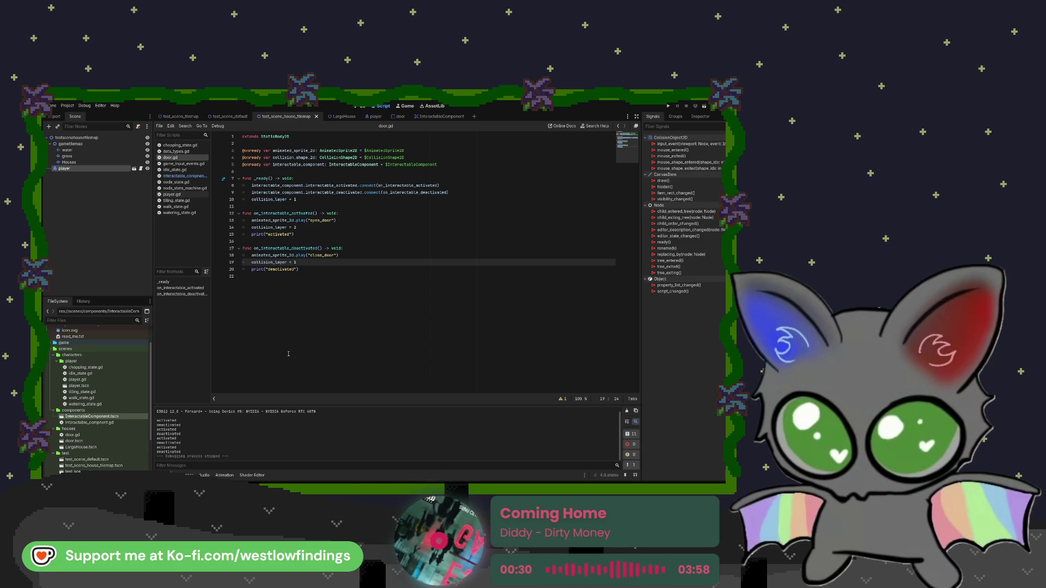
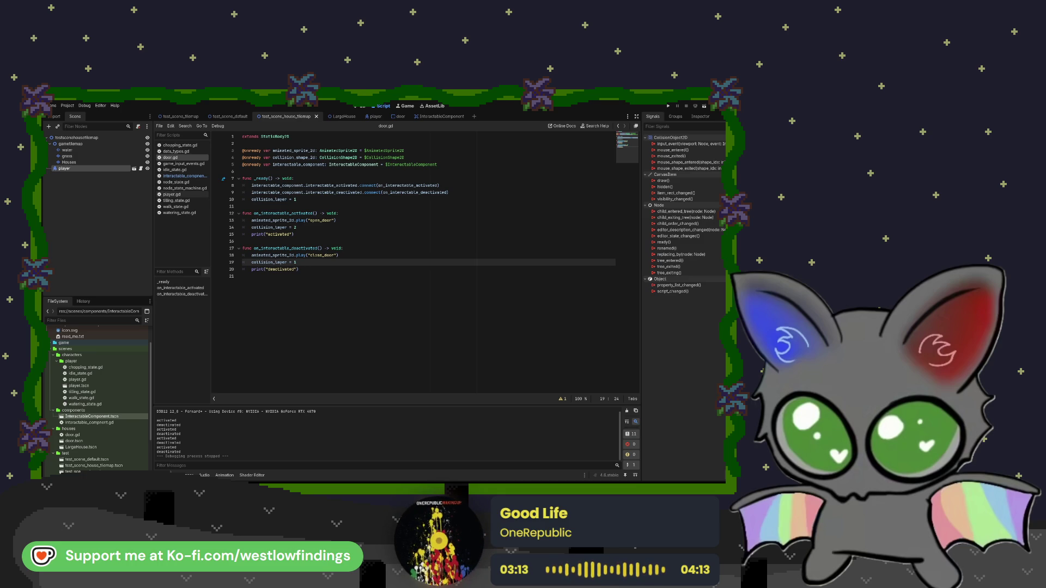
- Deselect the player node by clicking empty Scene tree space, leaving the Signals dock empty
click(101, 206)
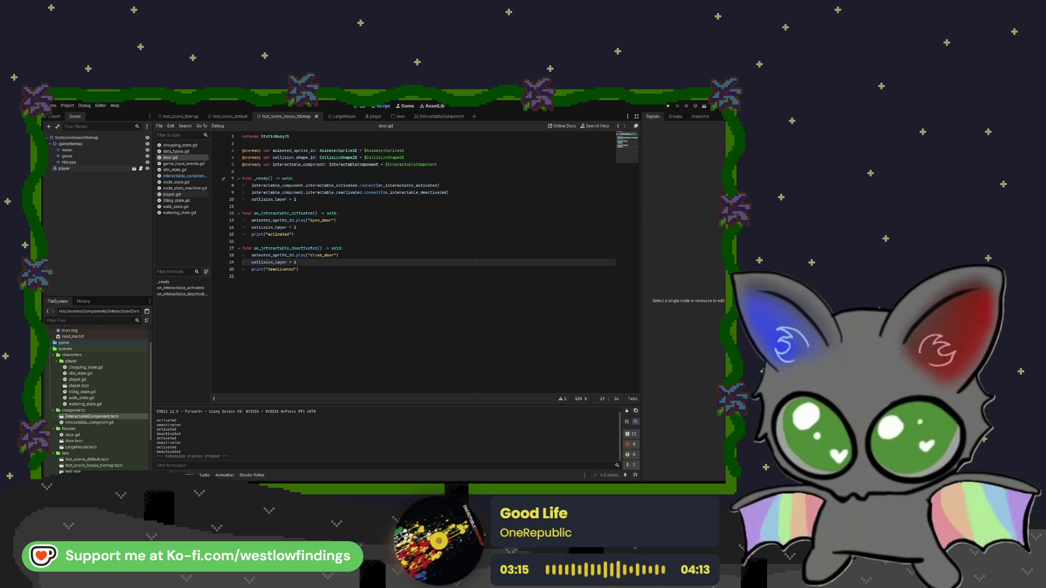